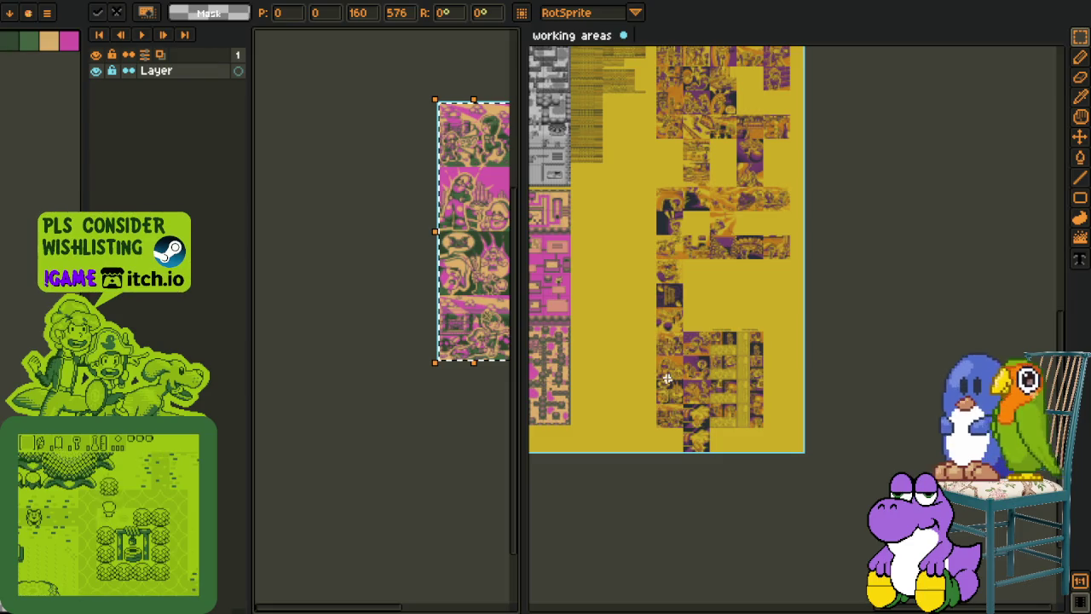
# Paste the comic strip into the working areas sheet and drag it beside the other panels.
pyautogui.click(670, 376)
pyautogui.scroll(1, 670, 366)
pyautogui.scroll(1, 691, 337)
pyautogui.scroll(1, 691, 337)
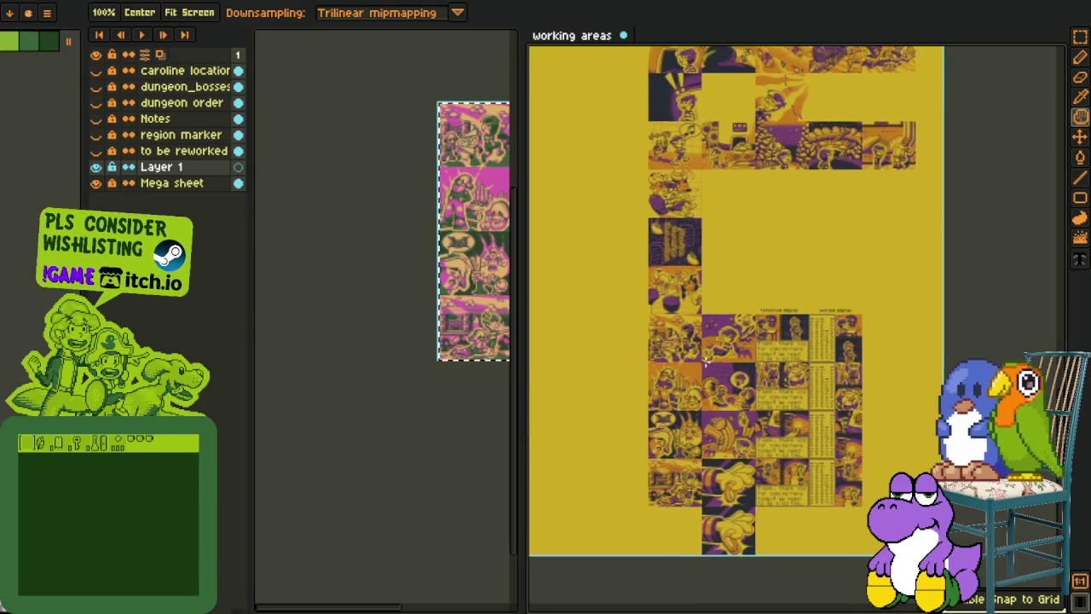
pyautogui.scroll(1, 717, 324)
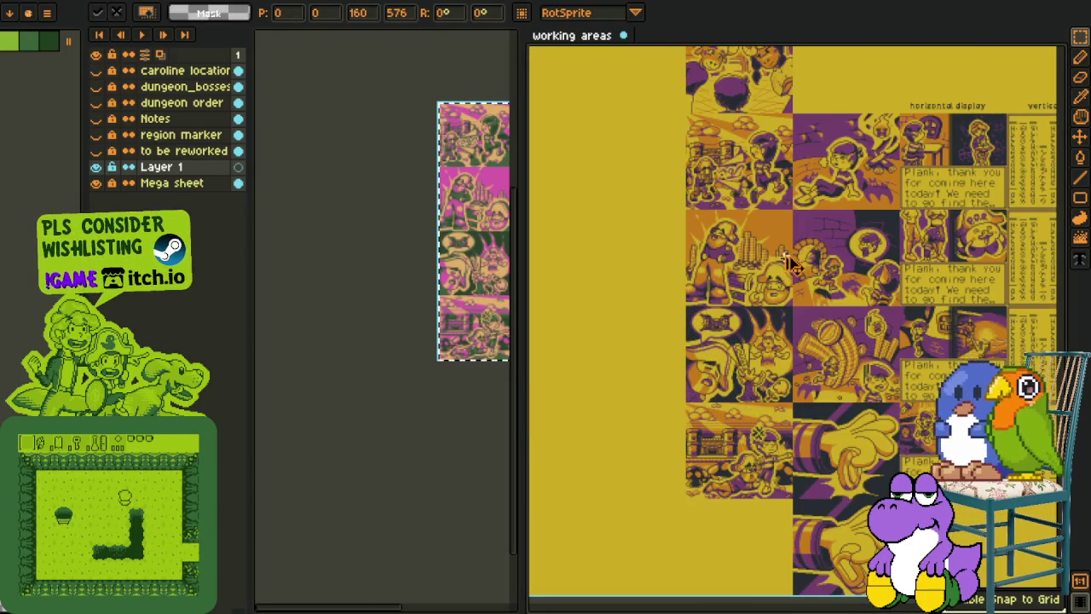
pyautogui.hotkey('ctrl', 'v')
pyautogui.moveTo(745, 328); pyautogui.dragTo(723, 320)
pyautogui.moveTo(790, 443); pyautogui.dragTo(748, 433)
pyautogui.moveTo(748, 128); pyautogui.dragTo(759, 128)
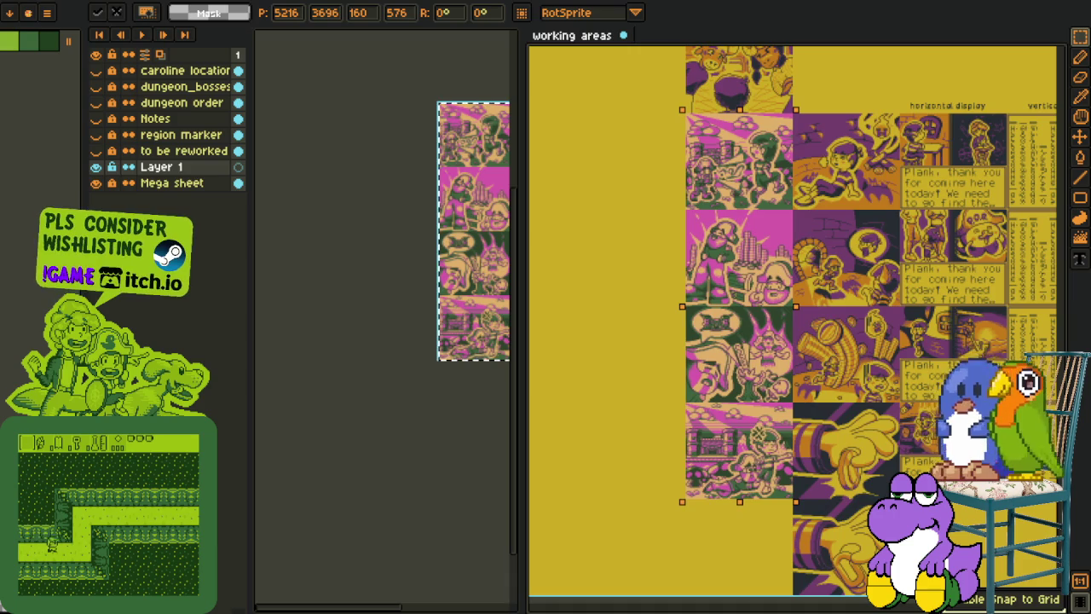
# Commit the strip's position, check the fire and coins panels, and return to the source sprite.
pyautogui.scroll(2, 759, 128)
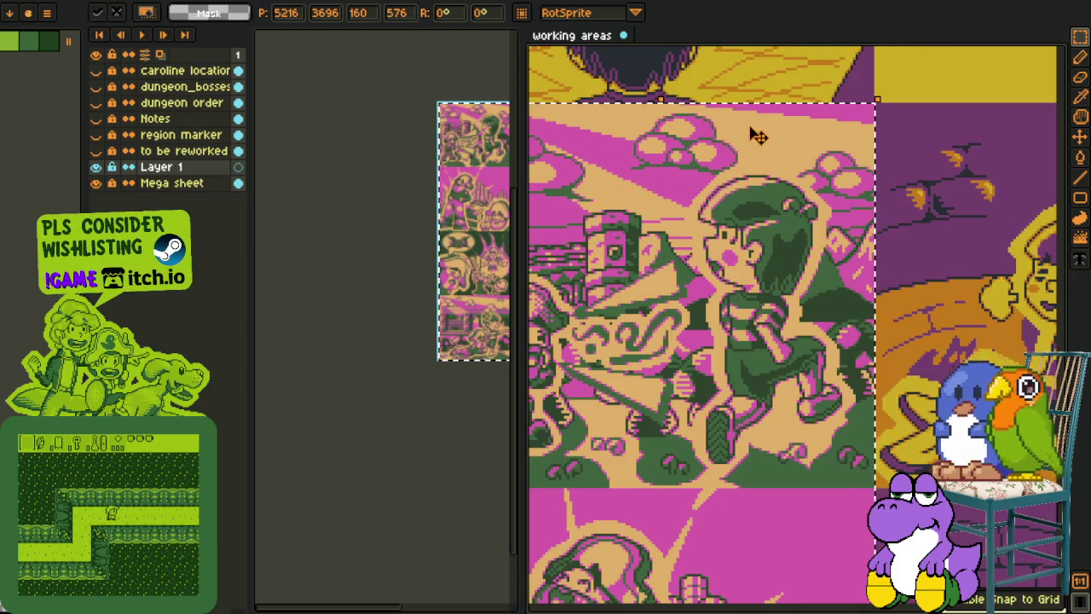
pyautogui.scroll(-1, 759, 133)
pyautogui.press('h')
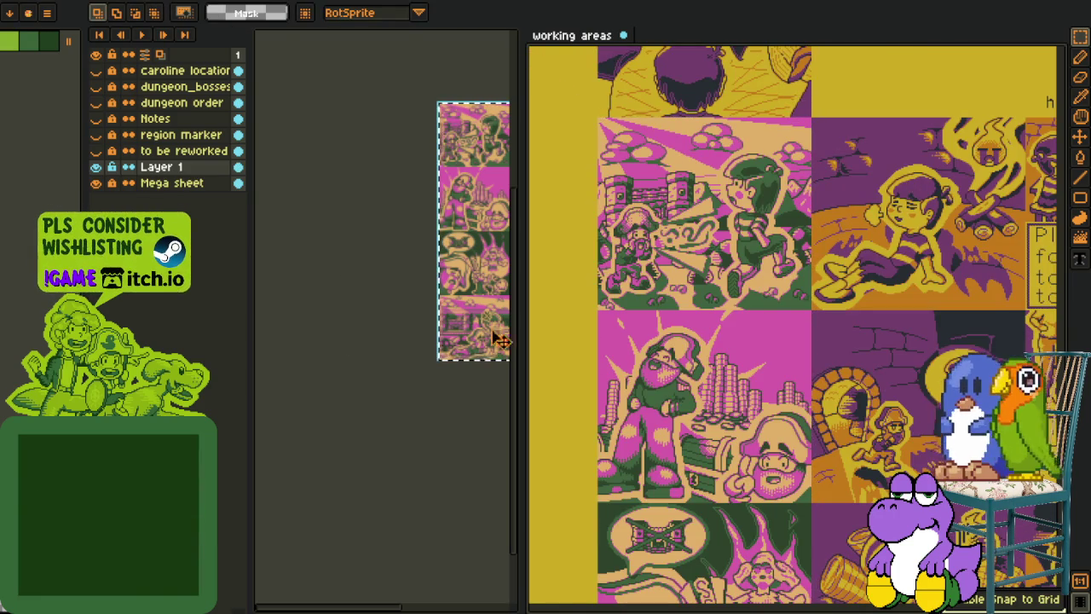
pyautogui.scroll(1, 767, 281)
pyautogui.scroll(-3, 699, 341)
pyautogui.scroll(2, 694, 375)
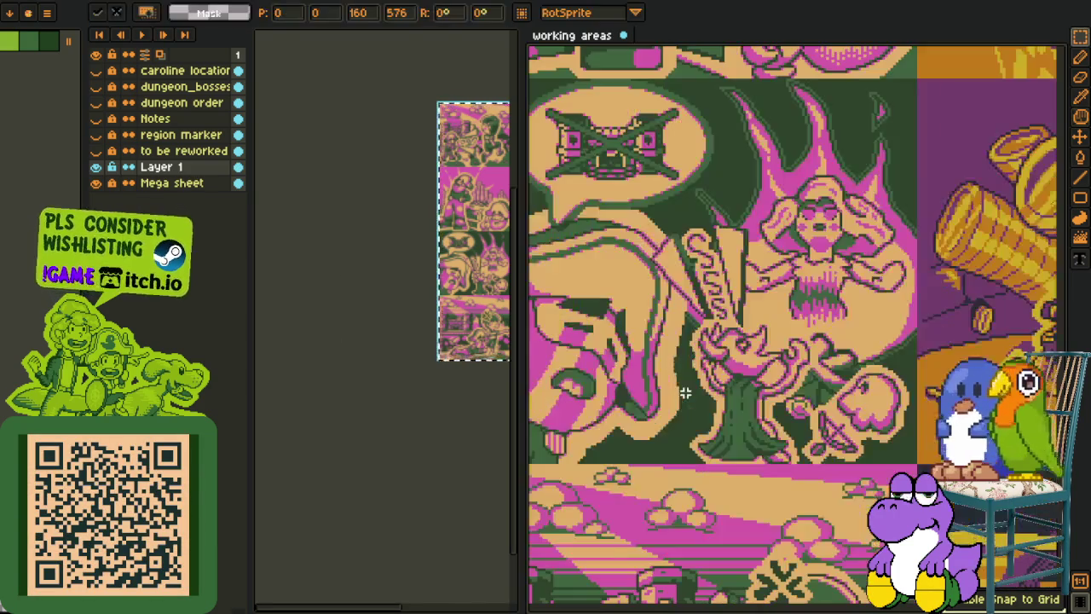
pyautogui.scroll(-1, 691, 388)
pyautogui.moveTo(677, 417)
pyautogui.mouseDown()
pyautogui.moveTo(674, 311)
pyautogui.moveTo(714, 529)
pyautogui.mouseUp()
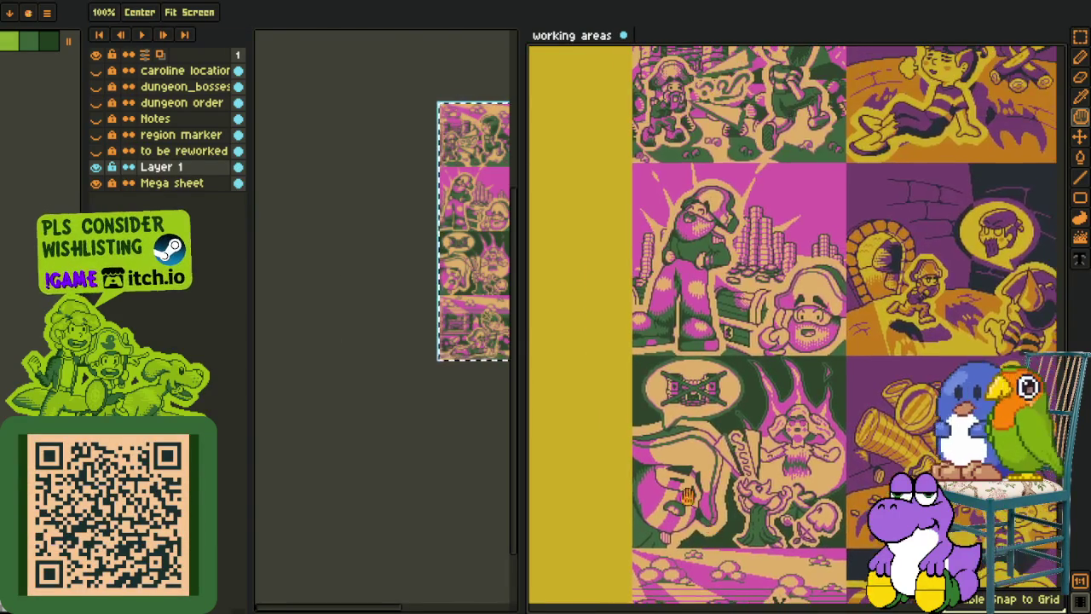
pyautogui.press('r')
pyautogui.click(350, 105)
# Close the source sprite without saving its changes.
pyautogui.click(195, 4)
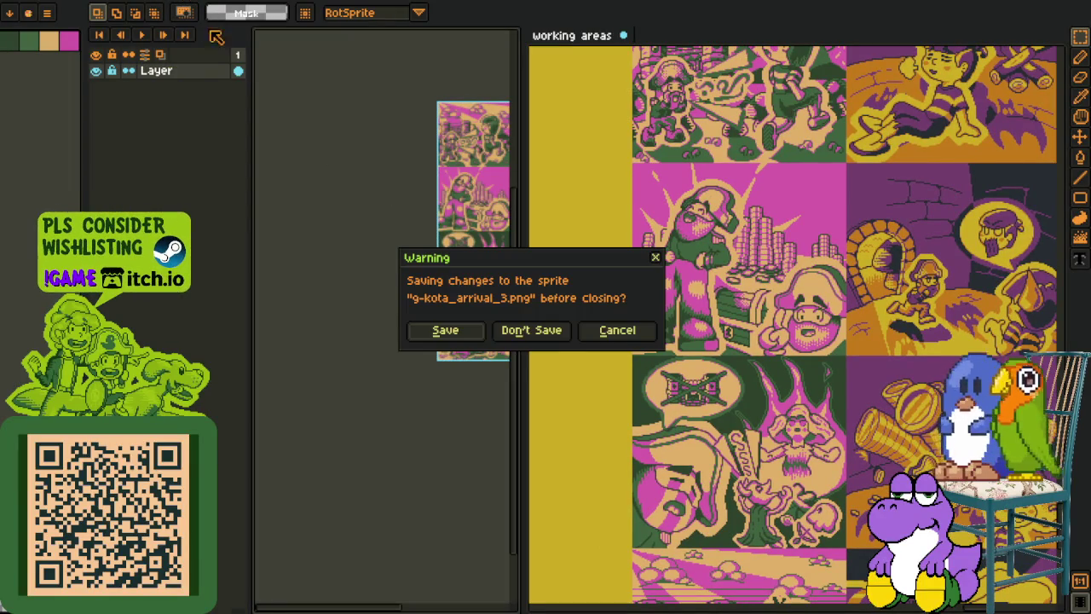
pyautogui.click(524, 331)
pyautogui.moveTo(646, 281); pyautogui.dragTo(646, 472)
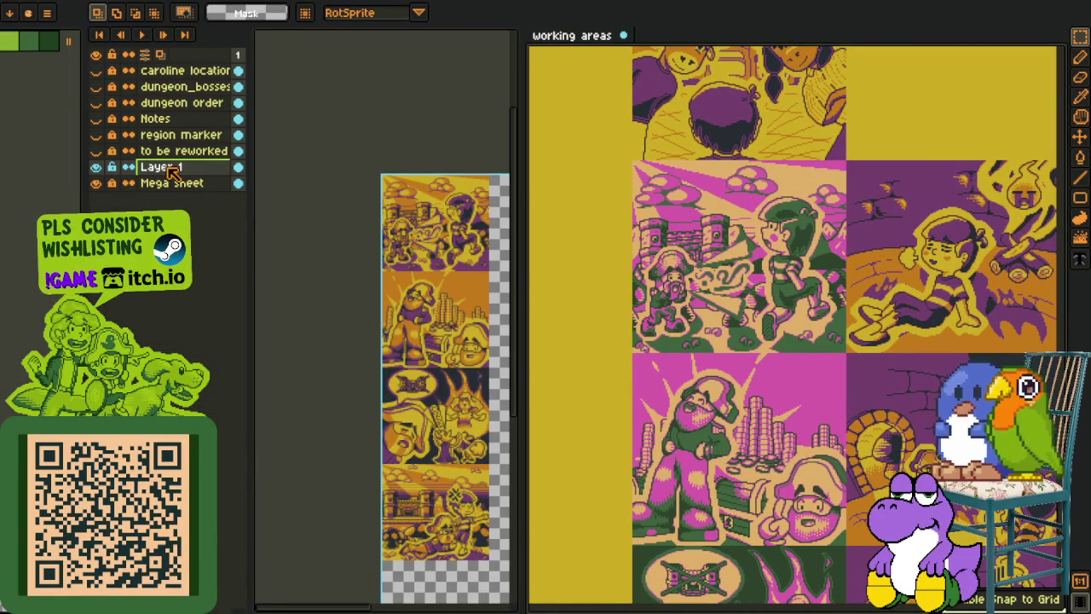
# Sample the green from the boy panel and replace it in the pasted panels.
pyautogui.press('i')
pyautogui.scroll(3, 831, 179)
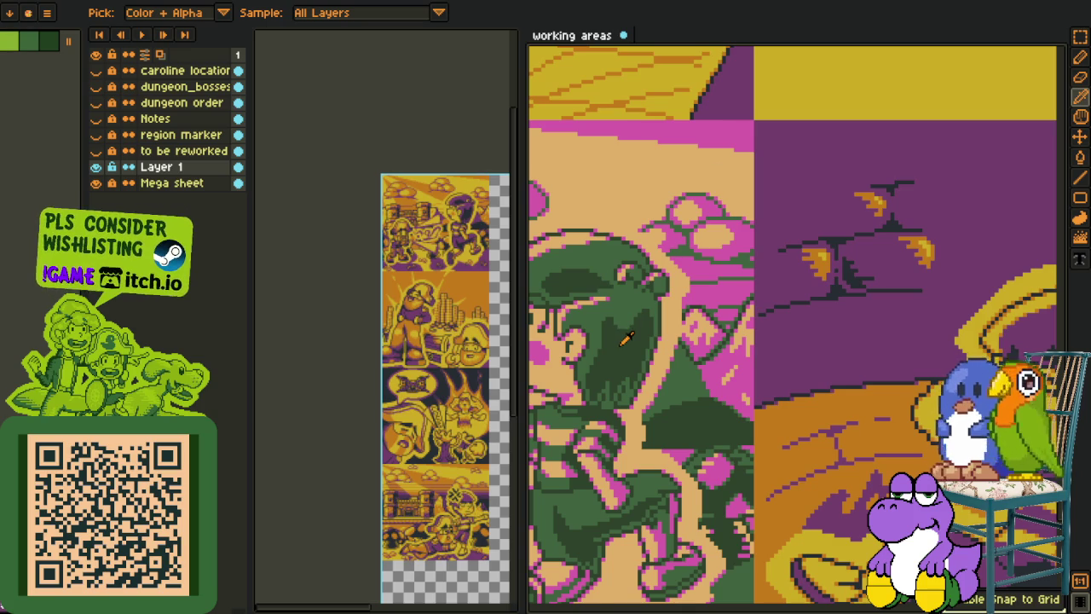
pyautogui.scroll(-1, 629, 305)
pyautogui.scroll(-1, 629, 305)
pyautogui.press('m')
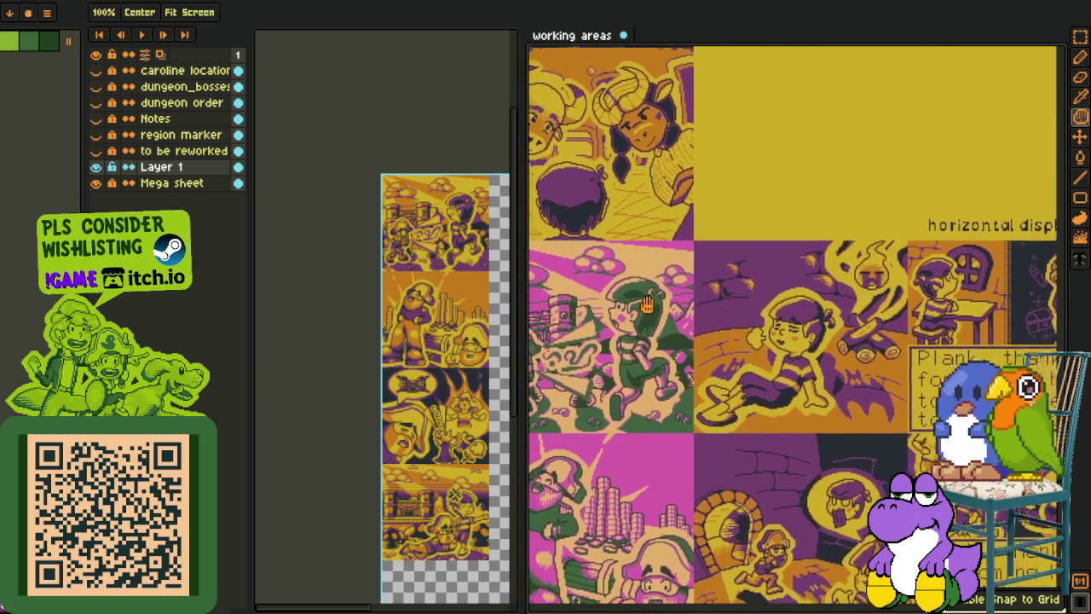
pyautogui.moveTo(642, 304); pyautogui.dragTo(662, 293)
pyautogui.scroll(1, 662, 293)
pyautogui.keyDown('alt'); pyautogui.click(665, 290); pyautogui.keyUp('alt')
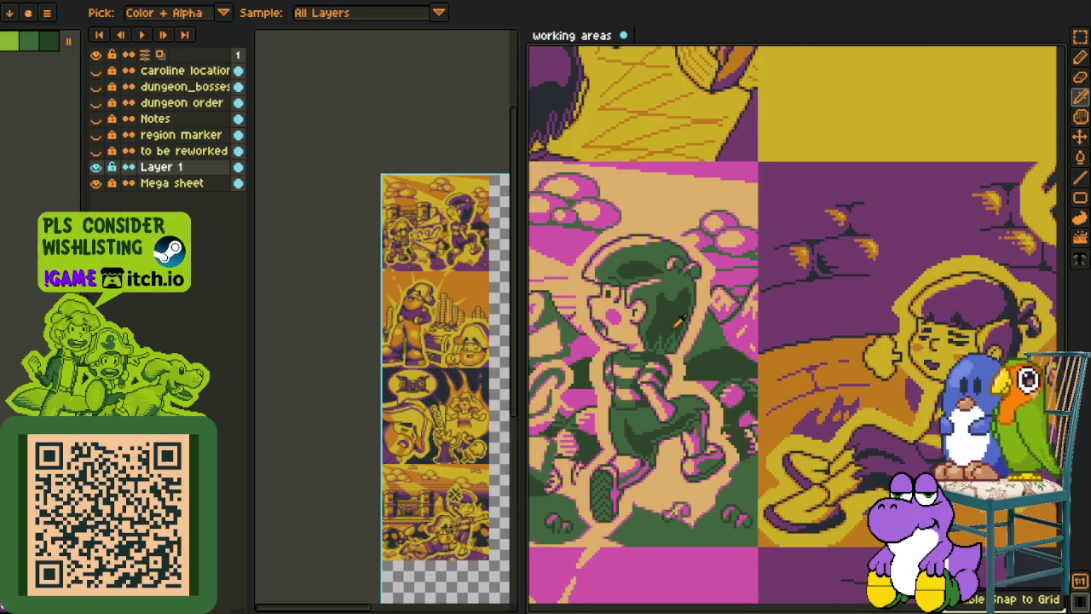
pyautogui.hotkey('shift', 'r')
pyautogui.click(431, 478)
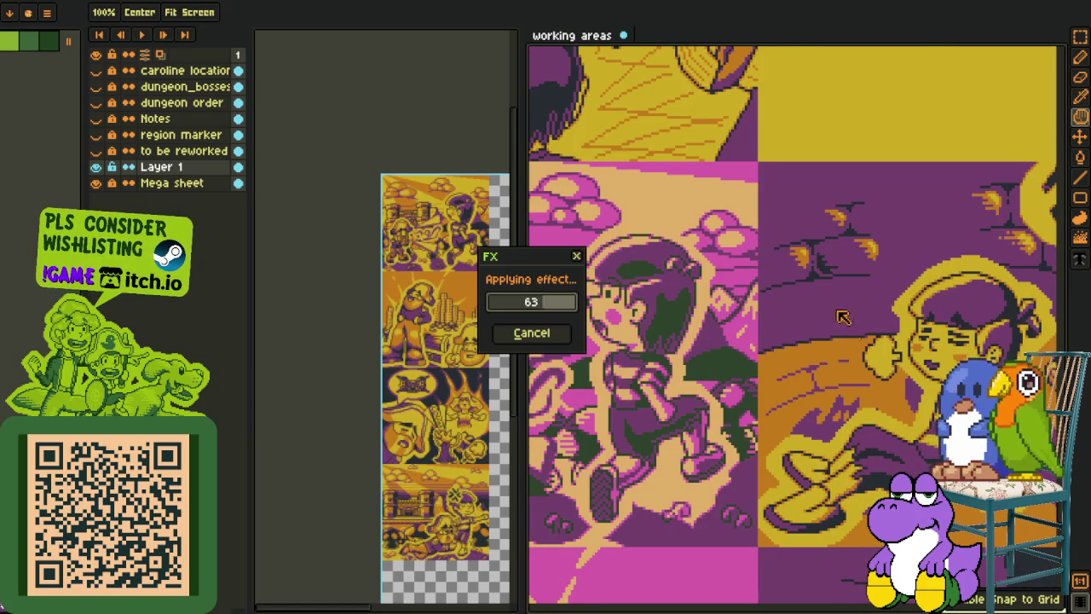
# Replace the dark green of the leaves and branches with navy.
pyautogui.press('alt')
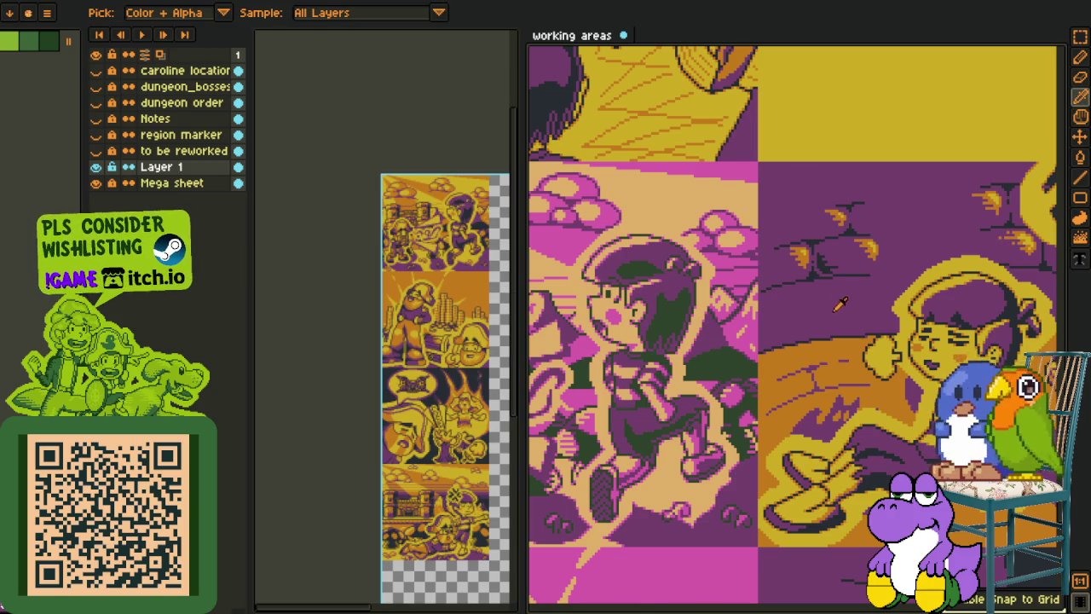
pyautogui.scroll(1, 840, 305)
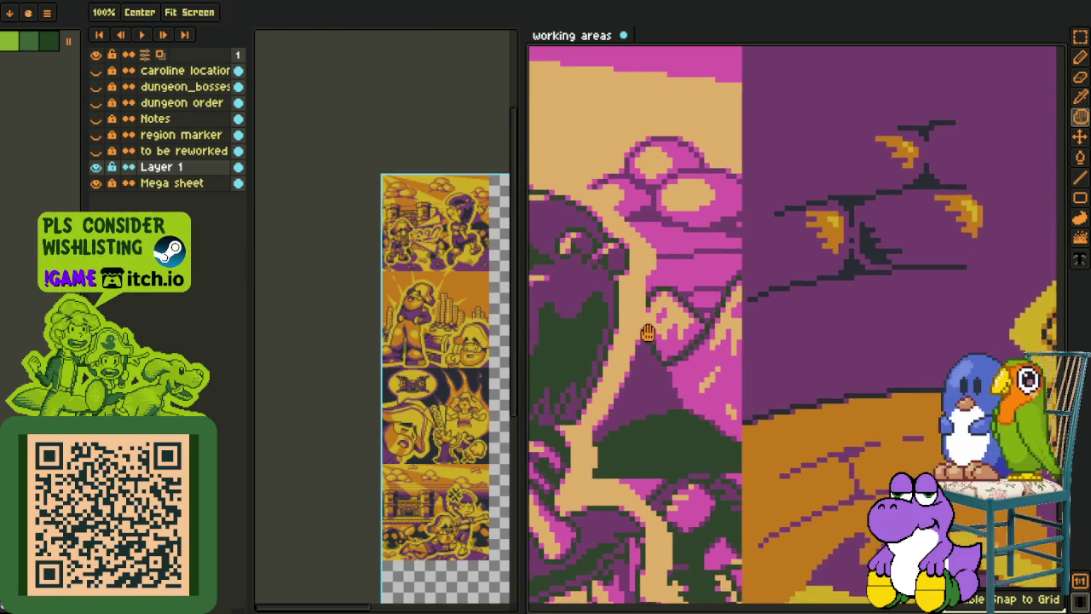
pyautogui.moveTo(535, 362); pyautogui.dragTo(654, 353)
pyautogui.hotkey('shift', 'r')
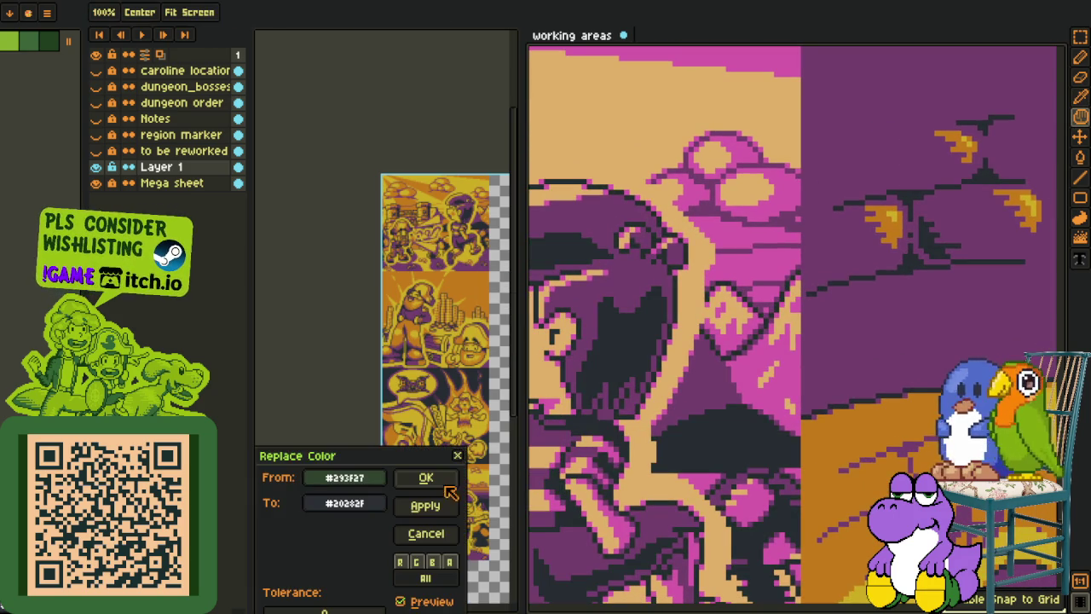
pyautogui.click(424, 477)
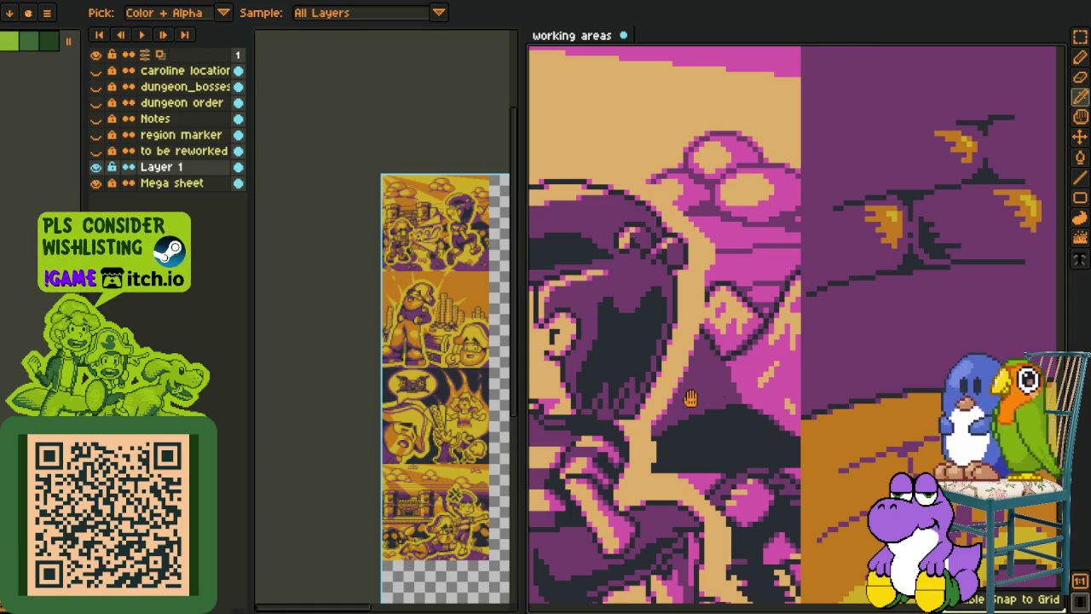
# Replace pink with purple and light tan with yellow, then review the recoloured panels.
pyautogui.hotkey('shift', 'r')
pyautogui.click(426, 475)
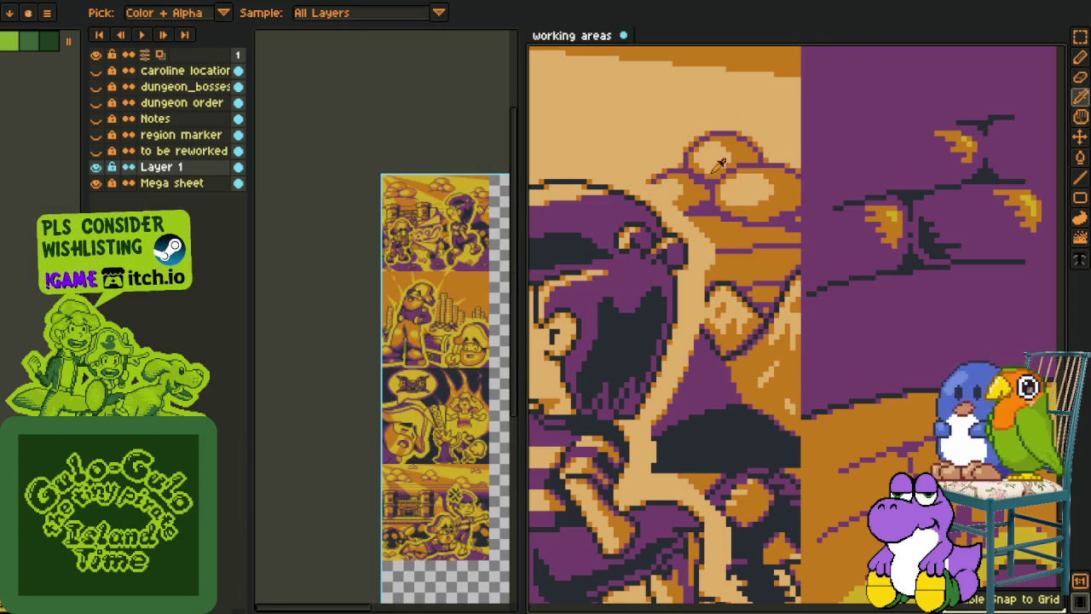
pyautogui.hotkey('shift', 'r')
pyautogui.click(426, 475)
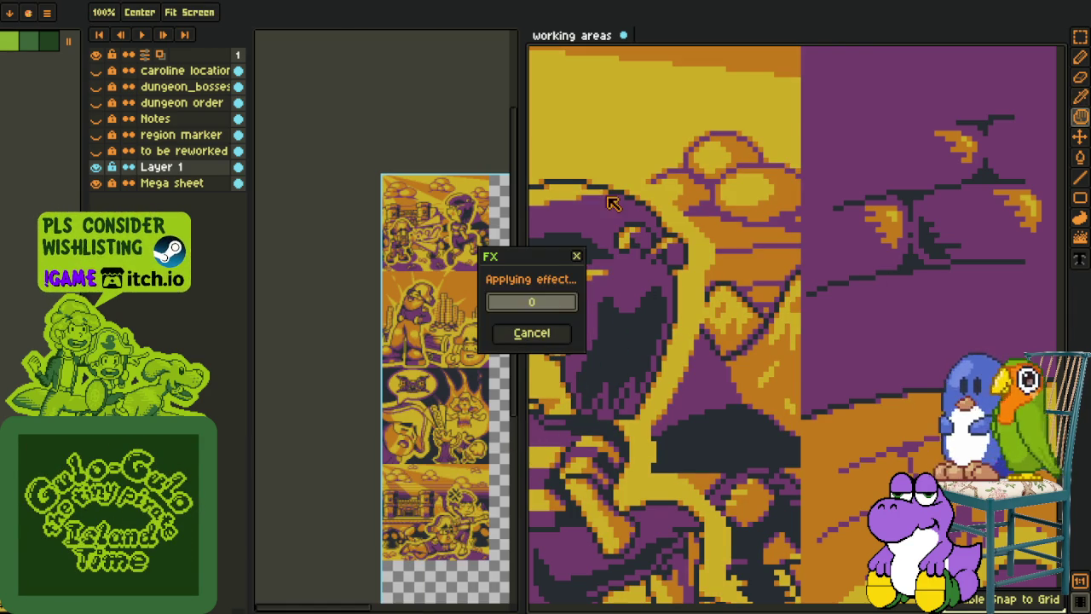
pyautogui.scroll(-3, 613, 201)
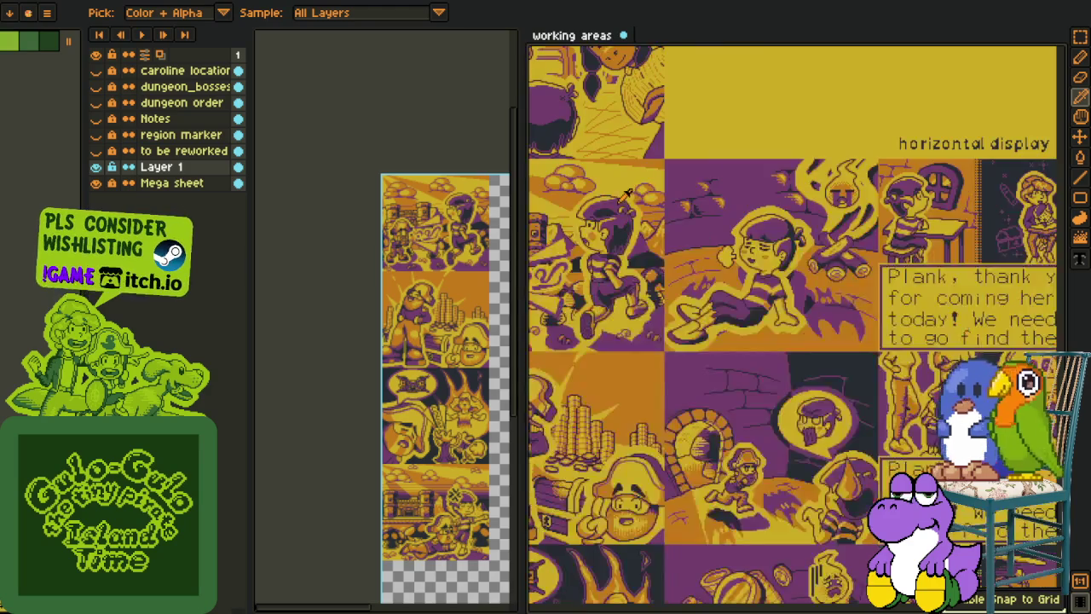
pyautogui.scroll(-2, 629, 191)
pyautogui.scroll(-2, 648, 341)
pyautogui.scroll(1, 612, 330)
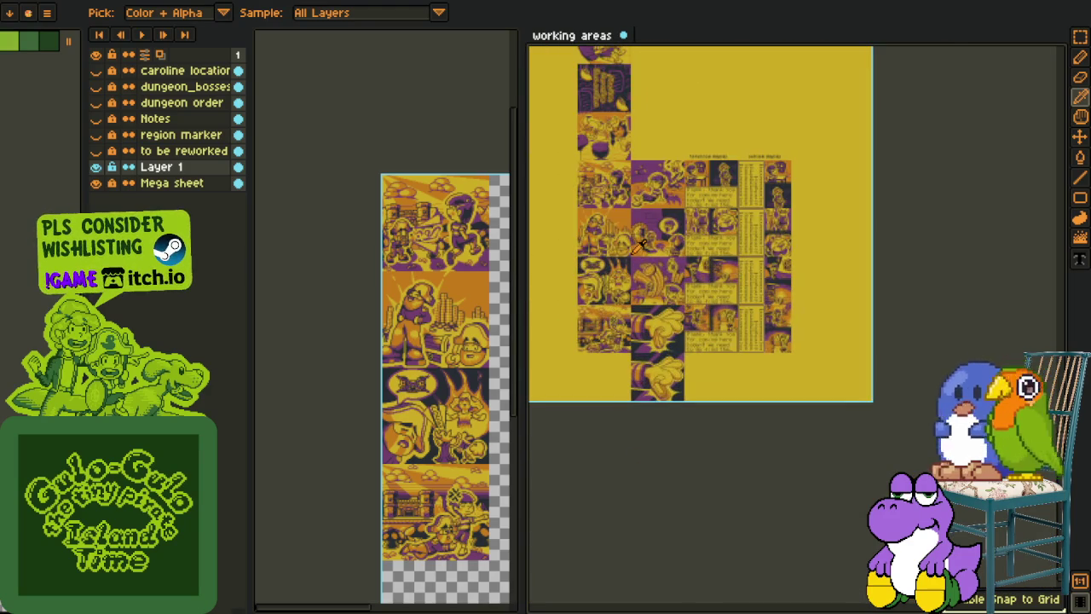
pyautogui.scroll(1, 626, 249)
pyautogui.scroll(1, 627, 249)
pyautogui.scroll(1, 623, 250)
pyautogui.moveTo(755, 258); pyautogui.dragTo(874, 269)
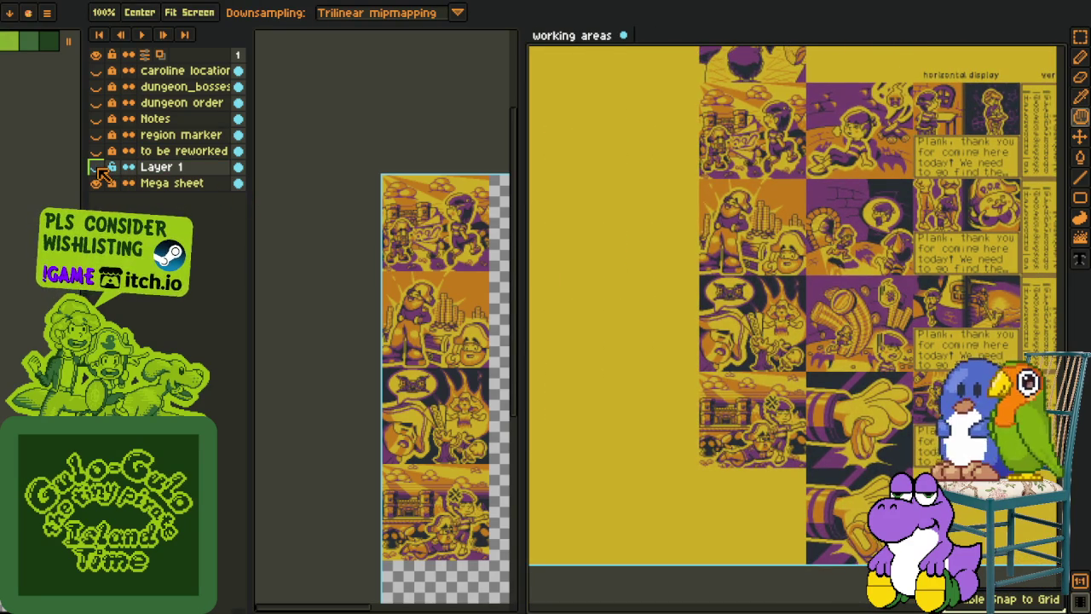
# Merge Layer 1 down into the Mega sheet layer and save the file.
pyautogui.rightClick(181, 174)
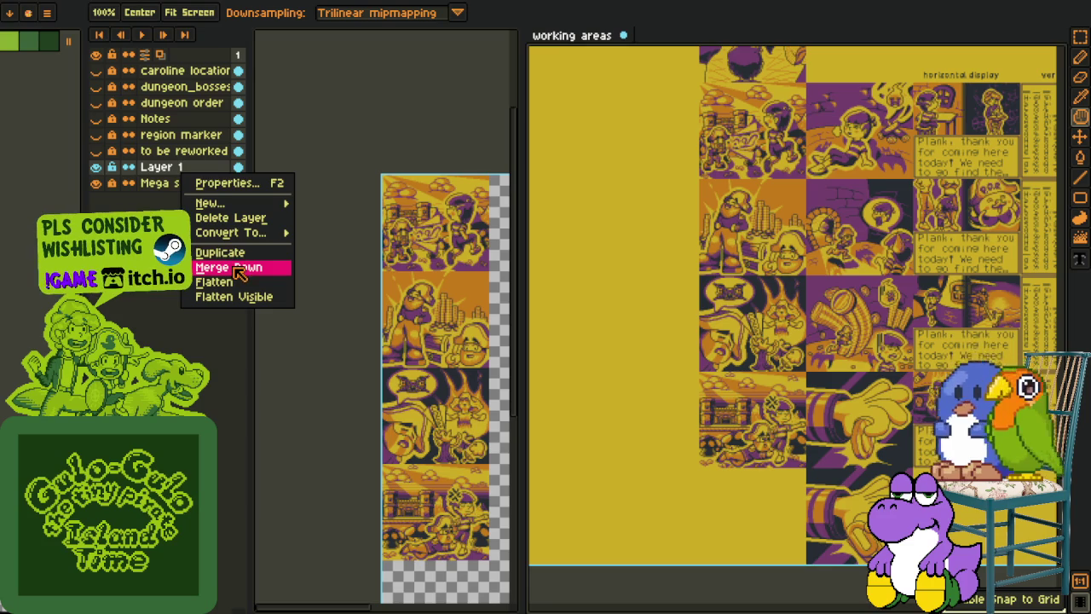
pyautogui.press('Return')
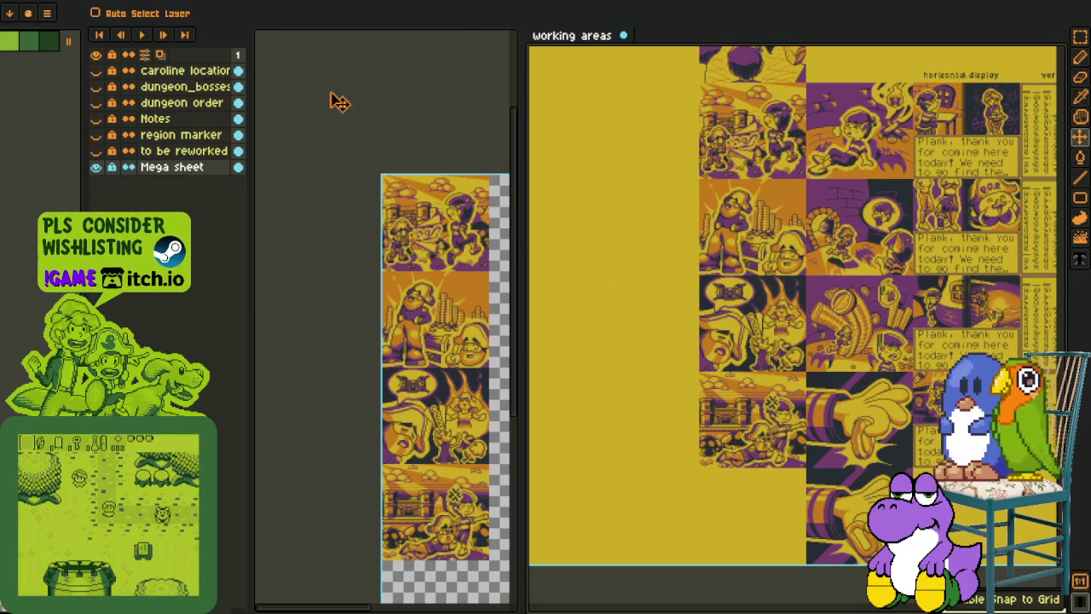
pyautogui.hotkey('ctrl', 's')
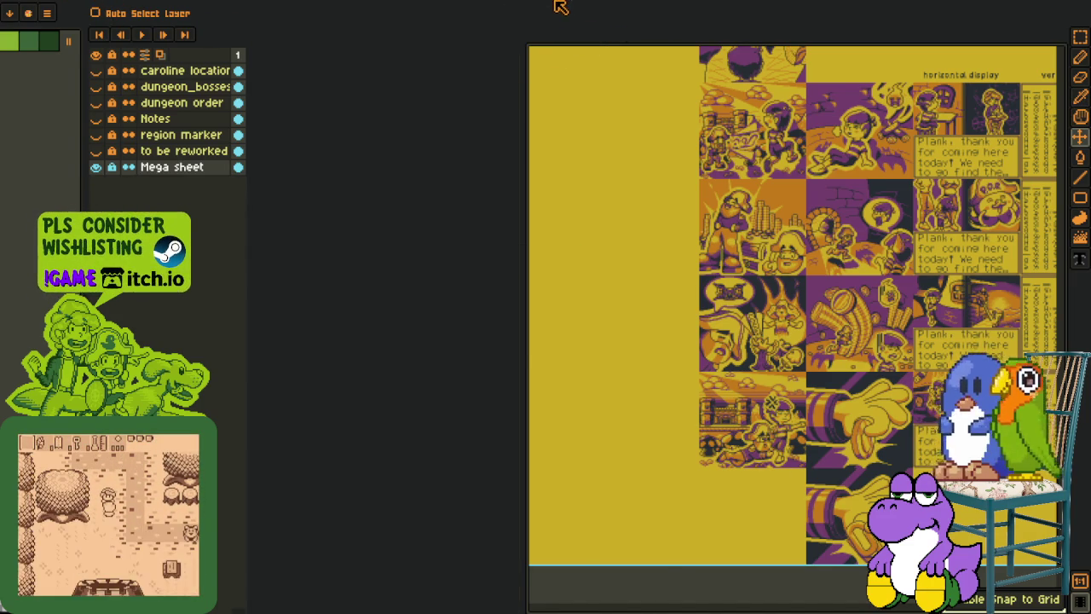
pyautogui.press('o')
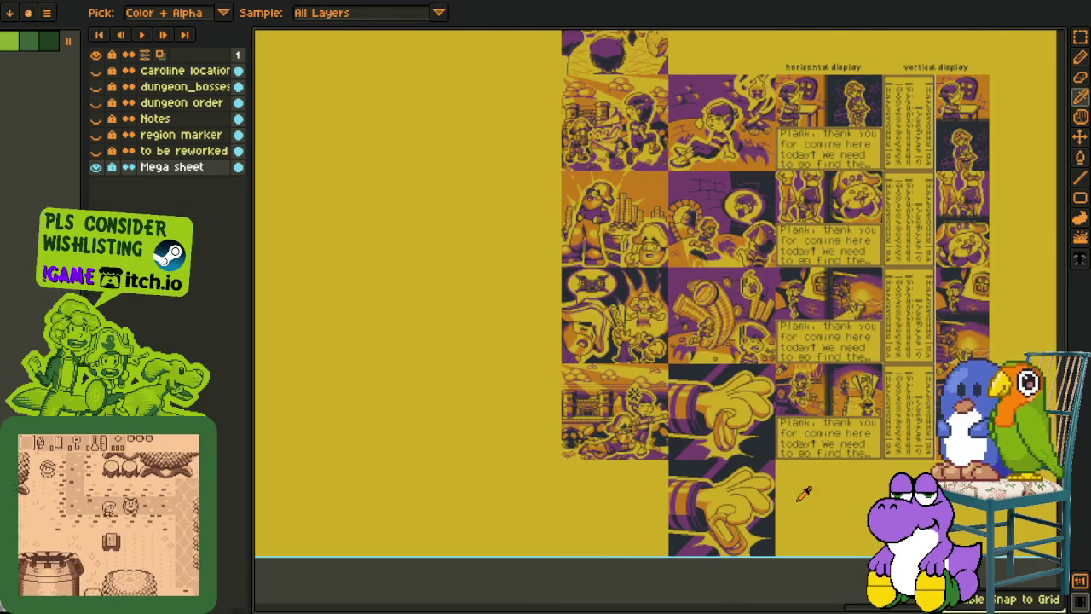
pyautogui.scroll(2, 804, 491)
pyautogui.scroll(-2, 776, 465)
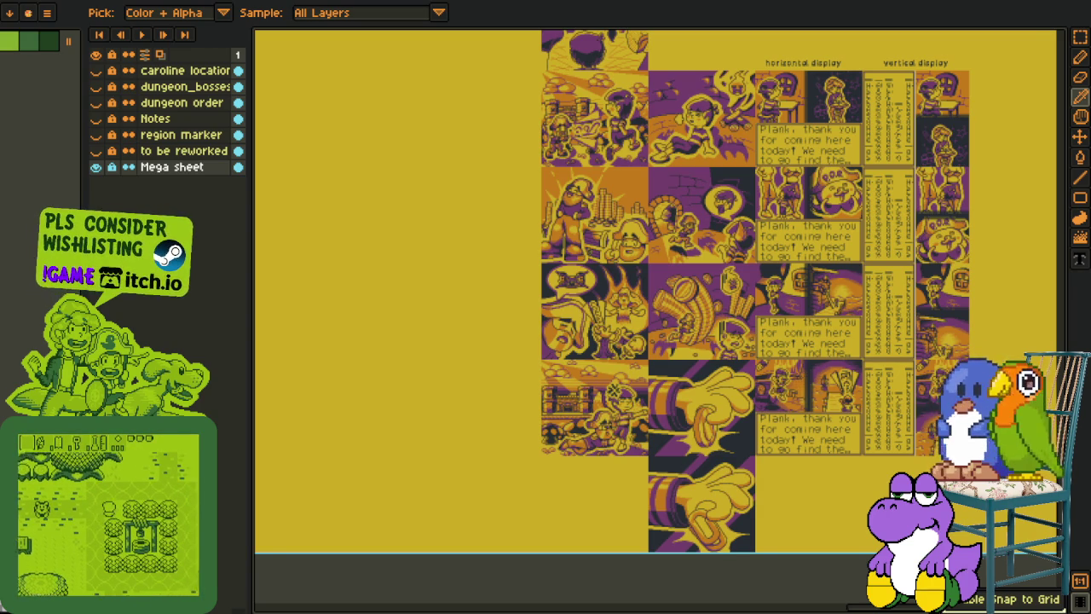
# Export the sheet as a PNG, accepting the warning about losing layers.
pyautogui.click(47, 12)
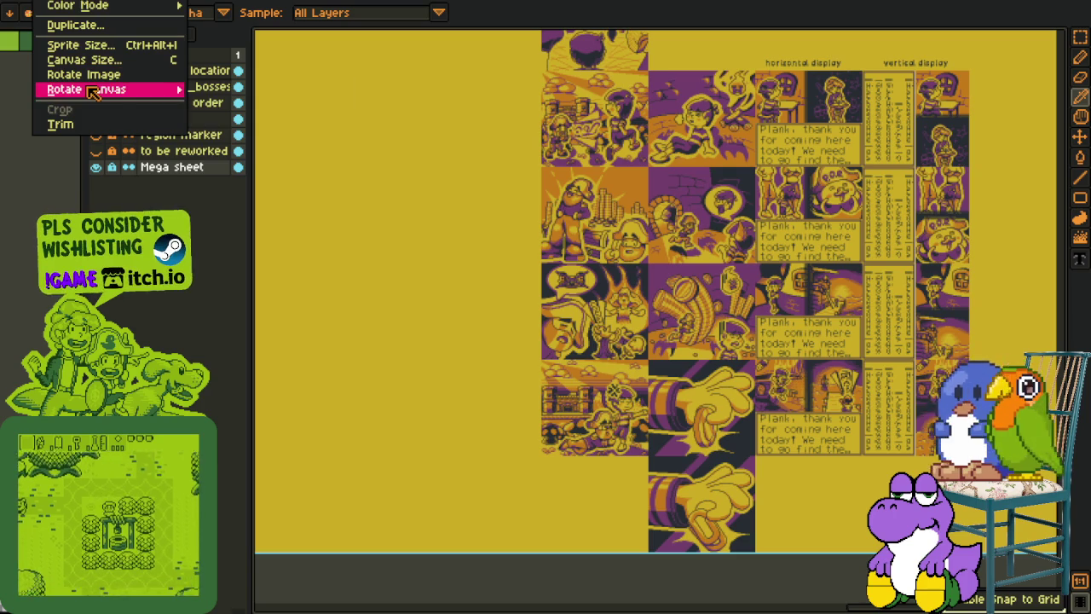
pyautogui.moveTo(34, 104)
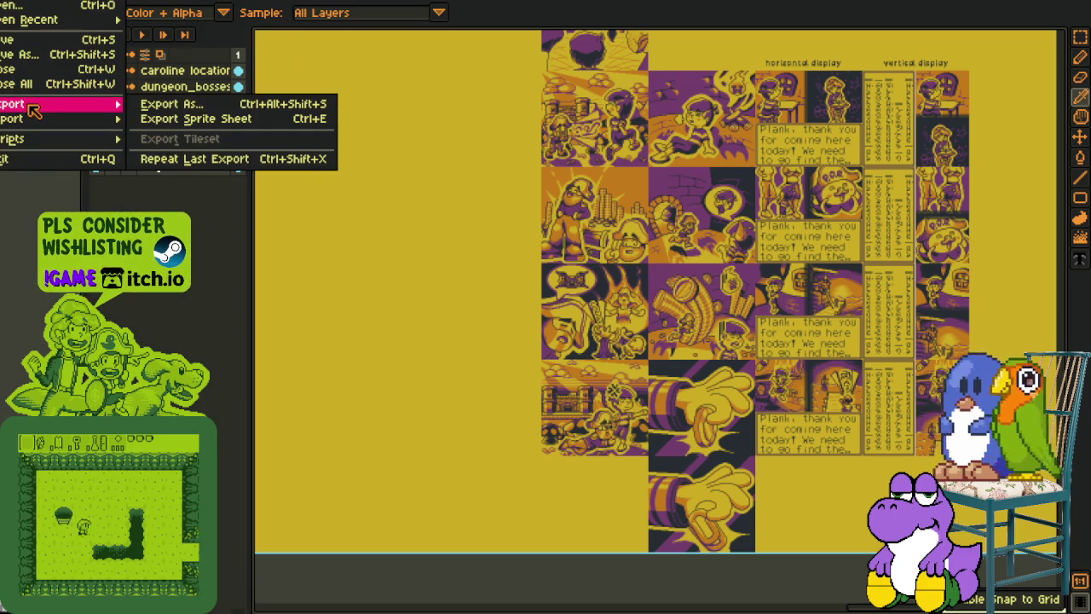
pyautogui.click(185, 109)
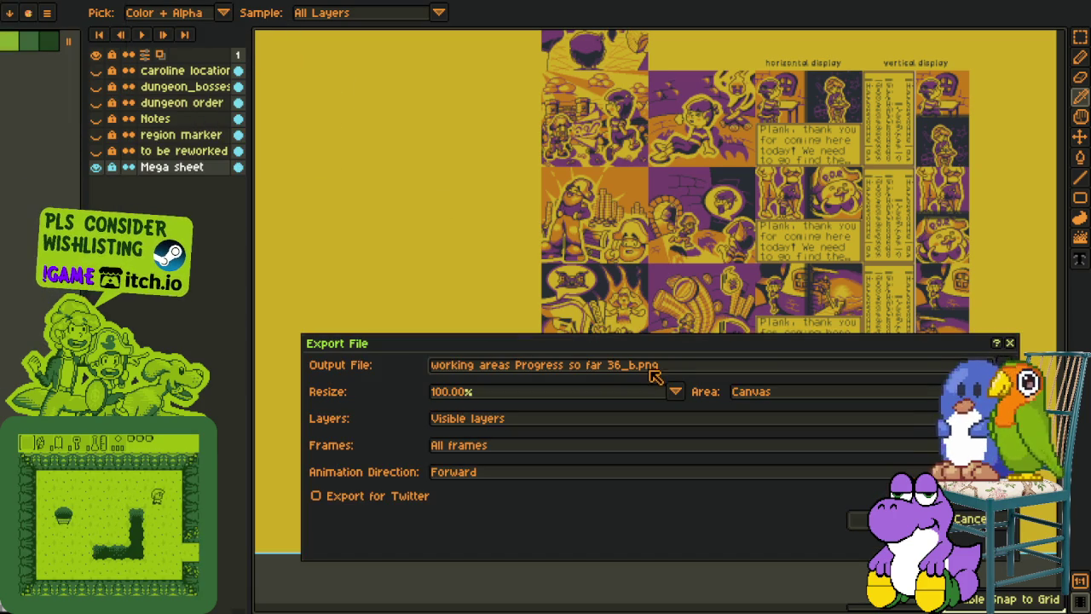
pyautogui.click(887, 520)
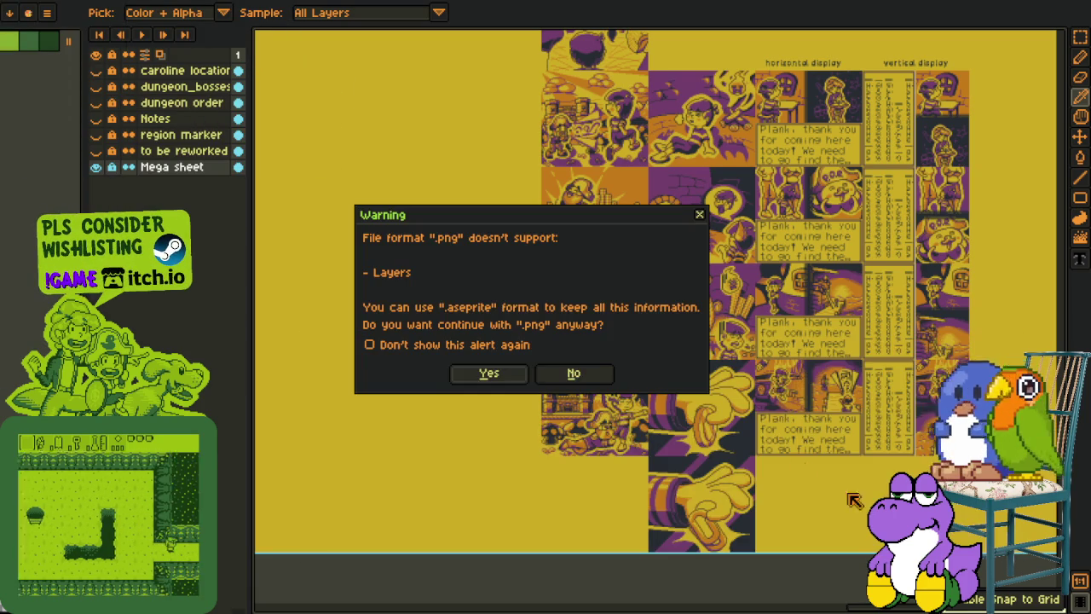
pyautogui.click(498, 369)
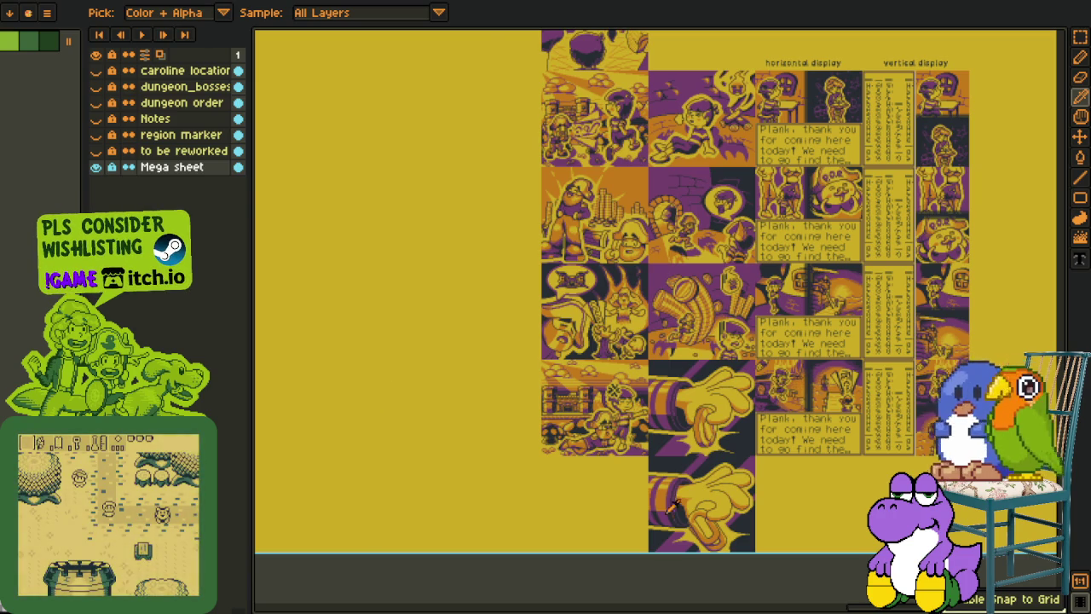
pyautogui.scroll(2, 795, 437)
pyautogui.scroll(-1, 795, 436)
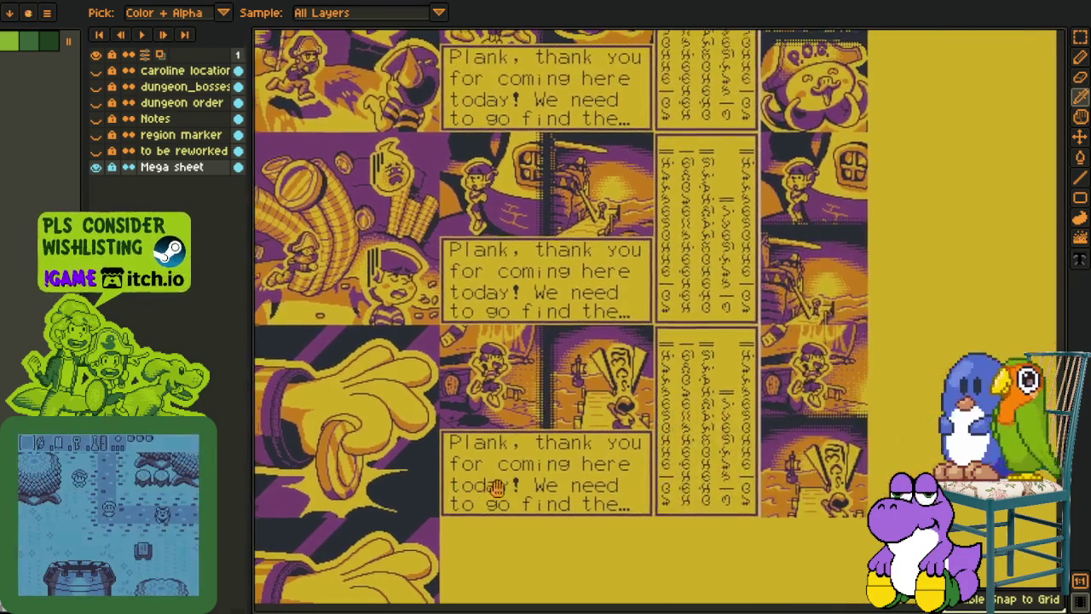
pyautogui.scroll(-1, 714, 541)
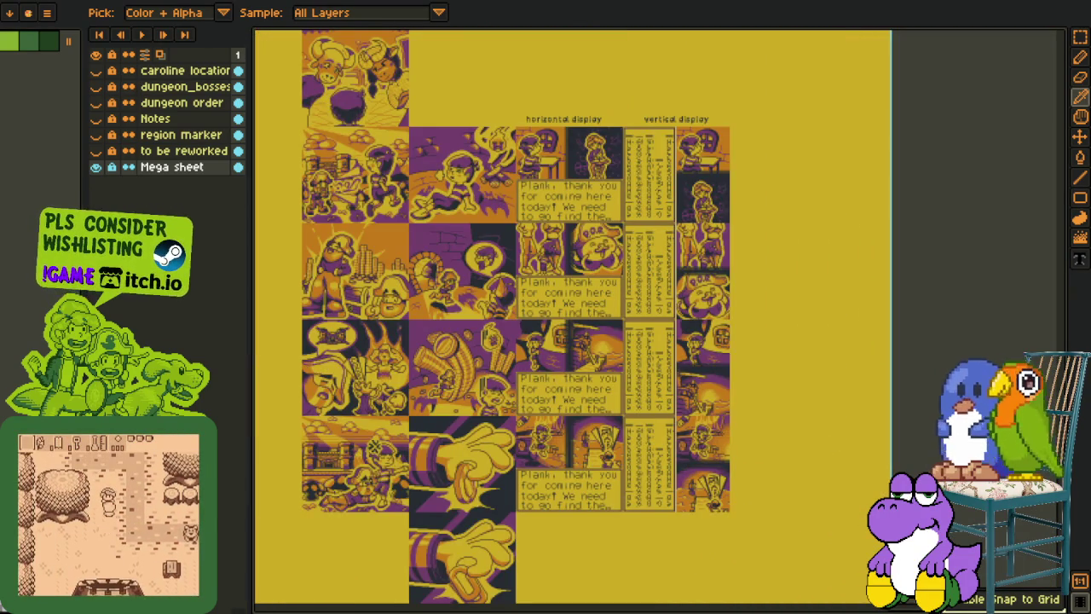
pyautogui.moveTo(632, 430); pyautogui.dragTo(744, 405)
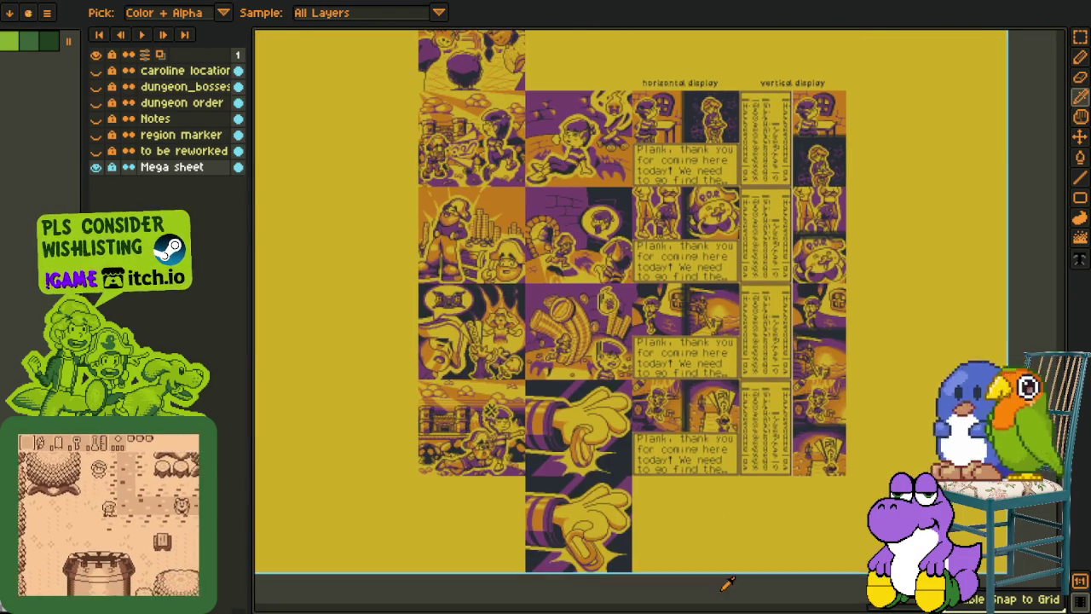
pyautogui.moveTo(503, 184)
pyautogui.mouseDown()
pyautogui.moveTo(520, 250)
pyautogui.moveTo(503, 440)
pyautogui.mouseUp()
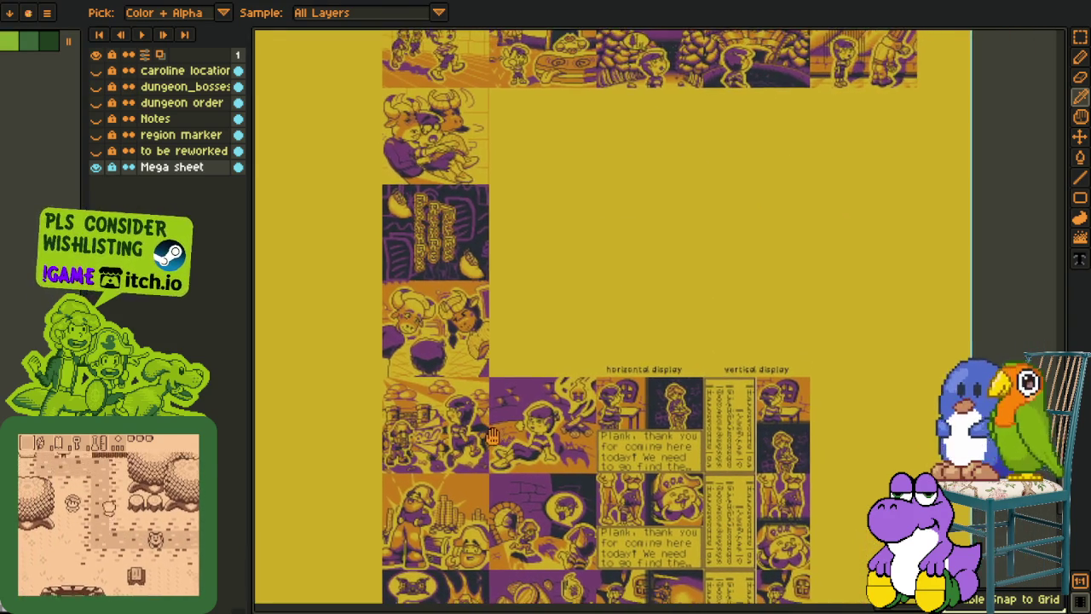
pyautogui.moveTo(503, 440); pyautogui.dragTo(520, 393)
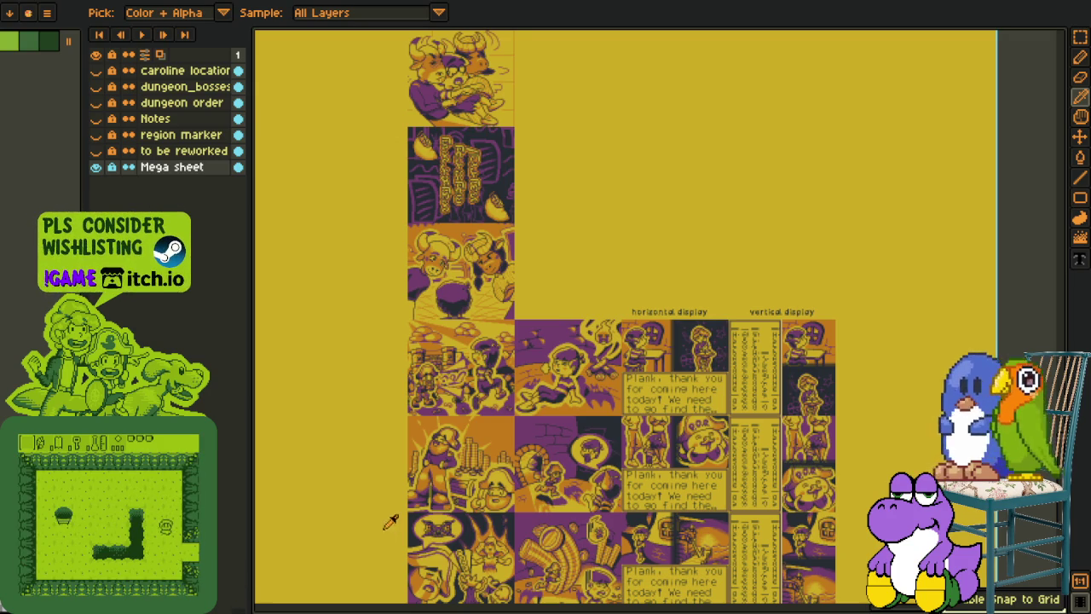
# Draw a rectangular selection around a hand panel at the bottom of the comic grid.
pyautogui.scroll(-1, 390, 522)
pyautogui.scroll(2, 608, 463)
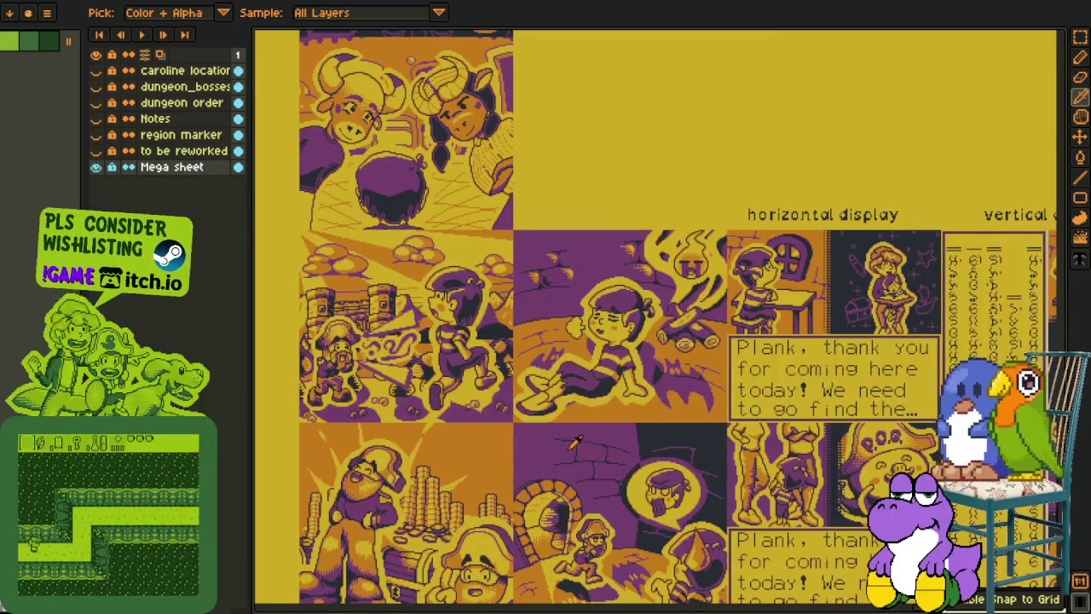
pyautogui.moveTo(552, 449); pyautogui.dragTo(623, 294)
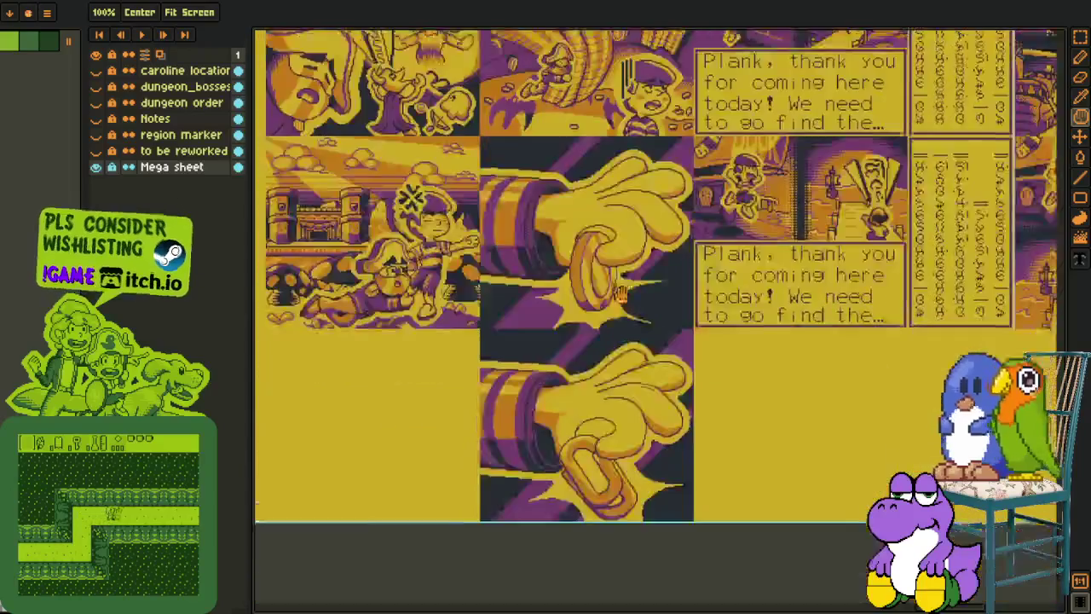
pyautogui.scroll(2, 622, 294)
pyautogui.moveTo(426, 34); pyautogui.dragTo(418, 224)
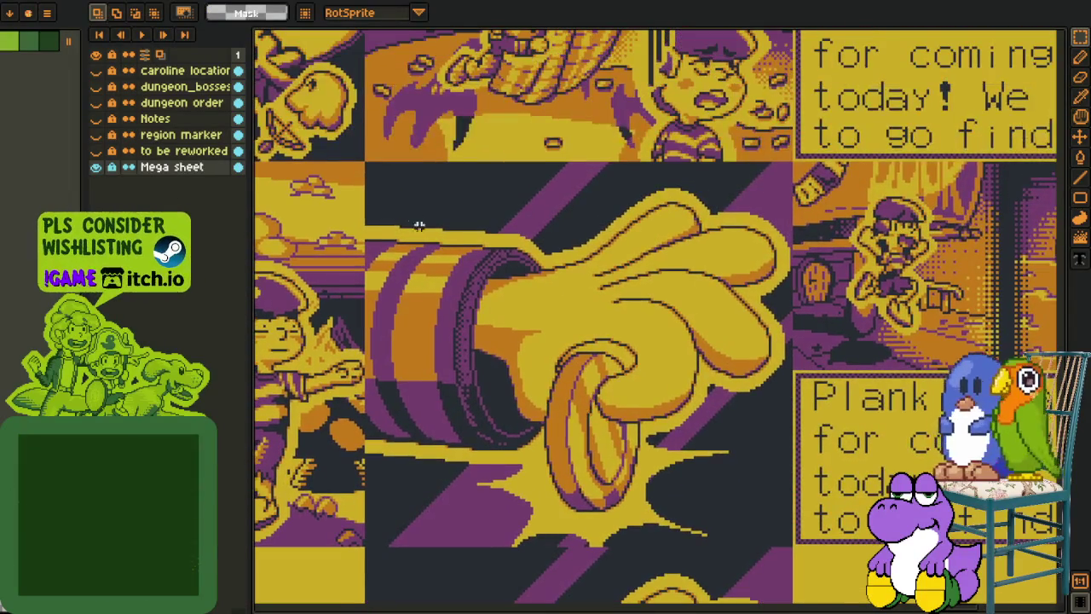
pyautogui.moveTo(361, 141); pyautogui.dragTo(811, 564)
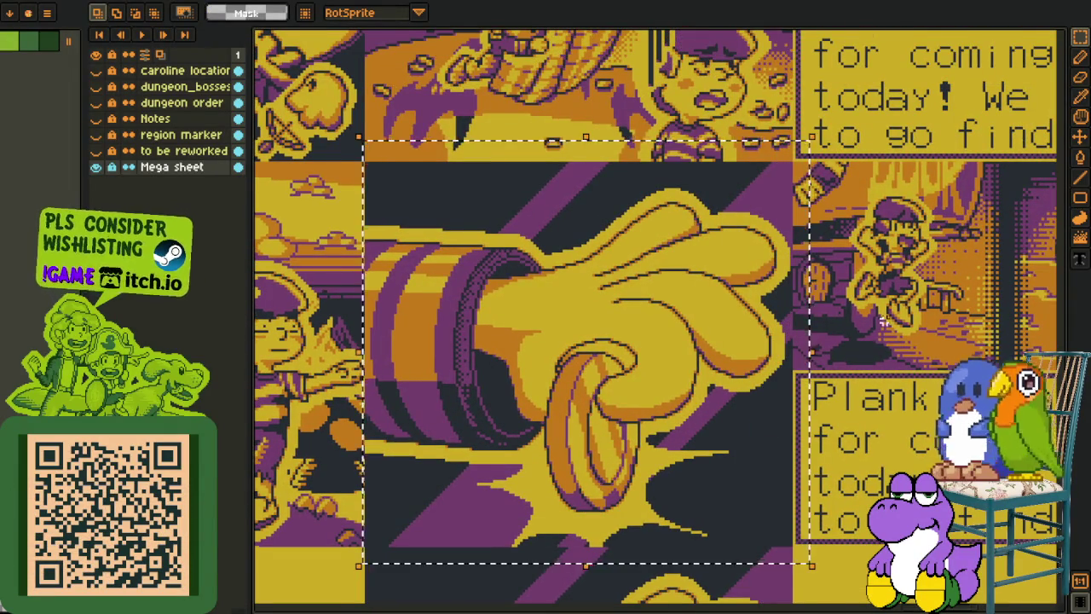
pyautogui.scroll(-2, 884, 320)
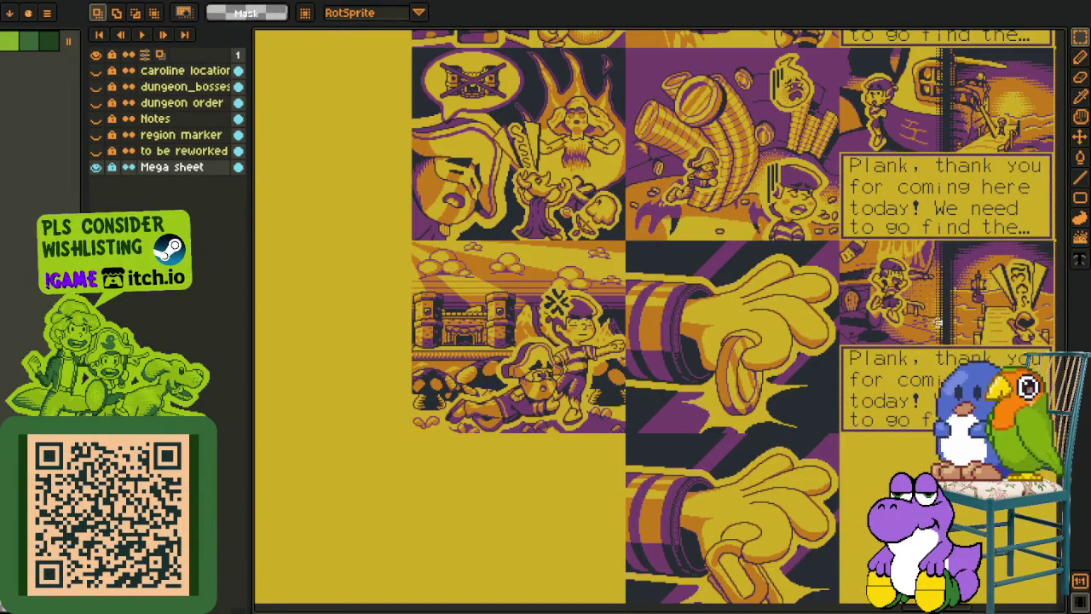
pyautogui.scroll(2, 597, 315)
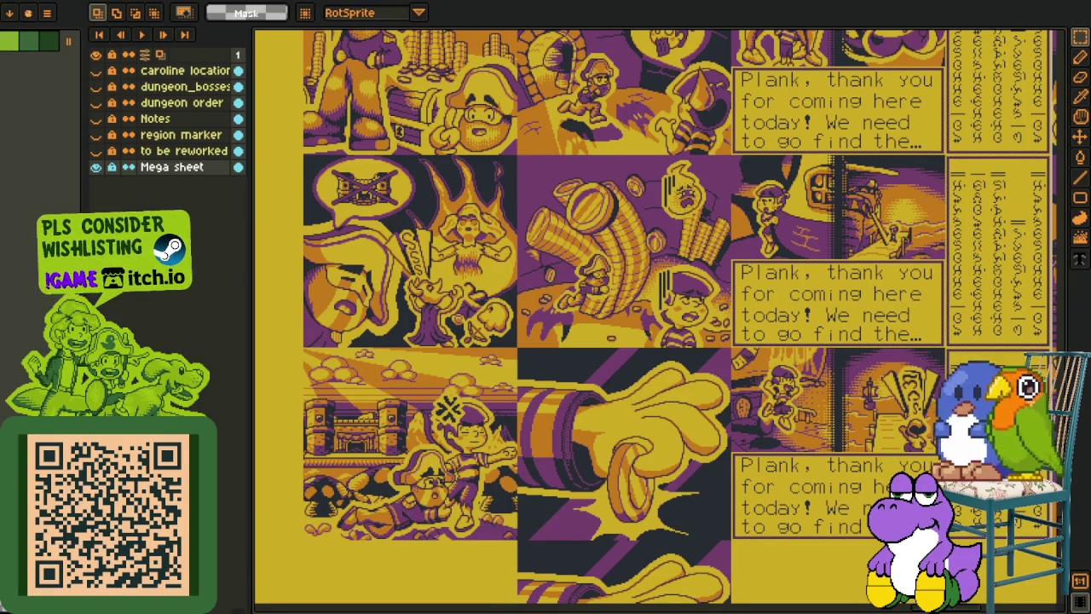
# Zoom and pan across the comic grid to check the selected hand panel.
pyautogui.scroll(1, 634, 397)
pyautogui.scroll(1, 638, 399)
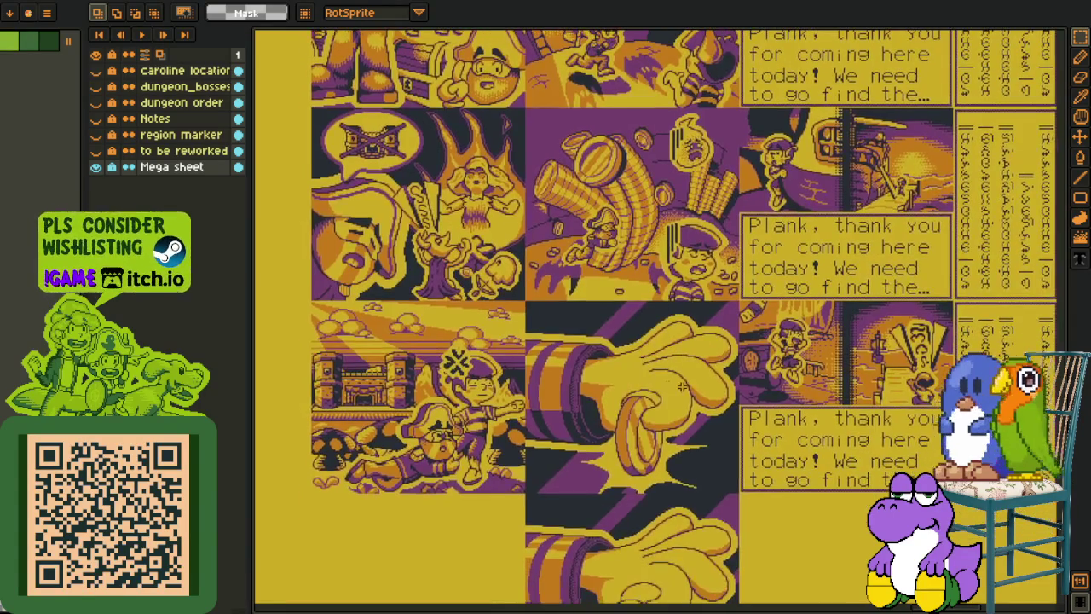
pyautogui.scroll(1, 644, 401)
pyautogui.scroll(1, 650, 405)
pyautogui.scroll(-2, 648, 408)
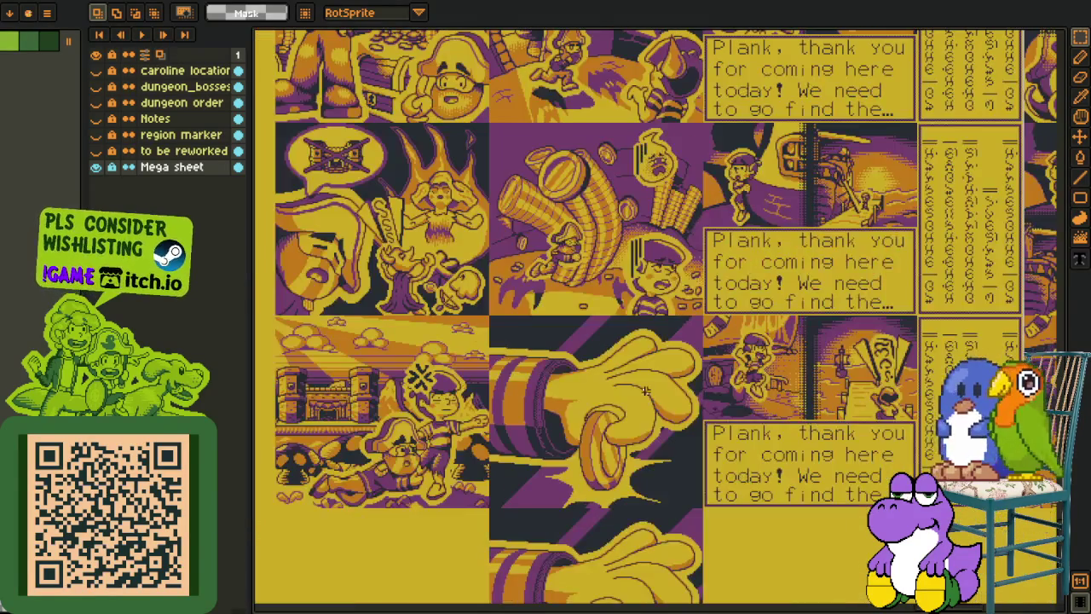
pyautogui.moveTo(644, 409)
pyautogui.mouseDown()
pyautogui.moveTo(625, 434)
pyautogui.moveTo(674, 479)
pyautogui.moveTo(637, 507)
pyautogui.mouseUp()
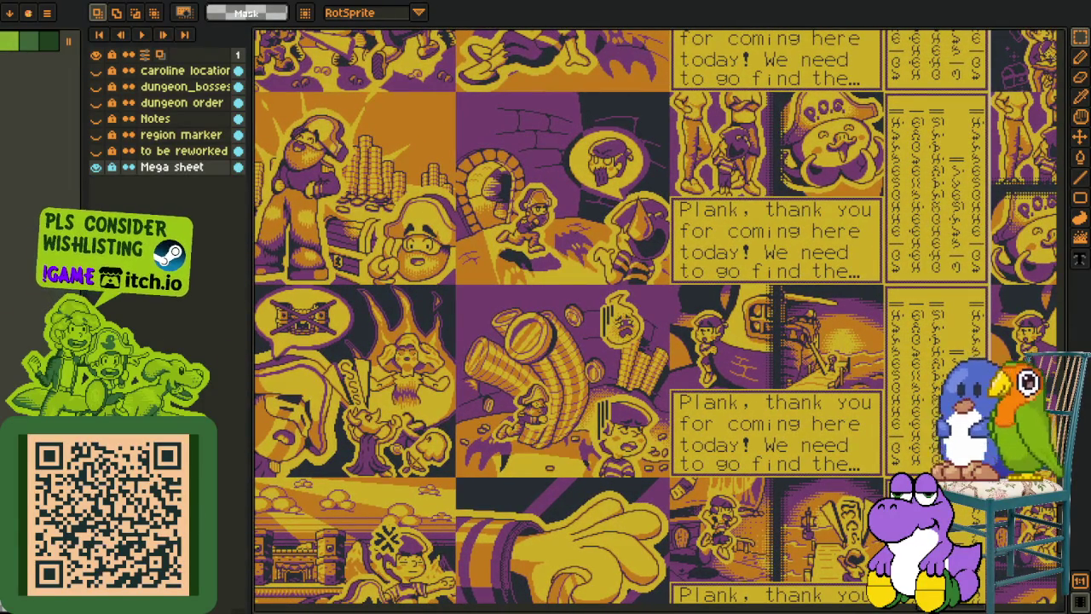
pyautogui.scroll(-5, 516, 328)
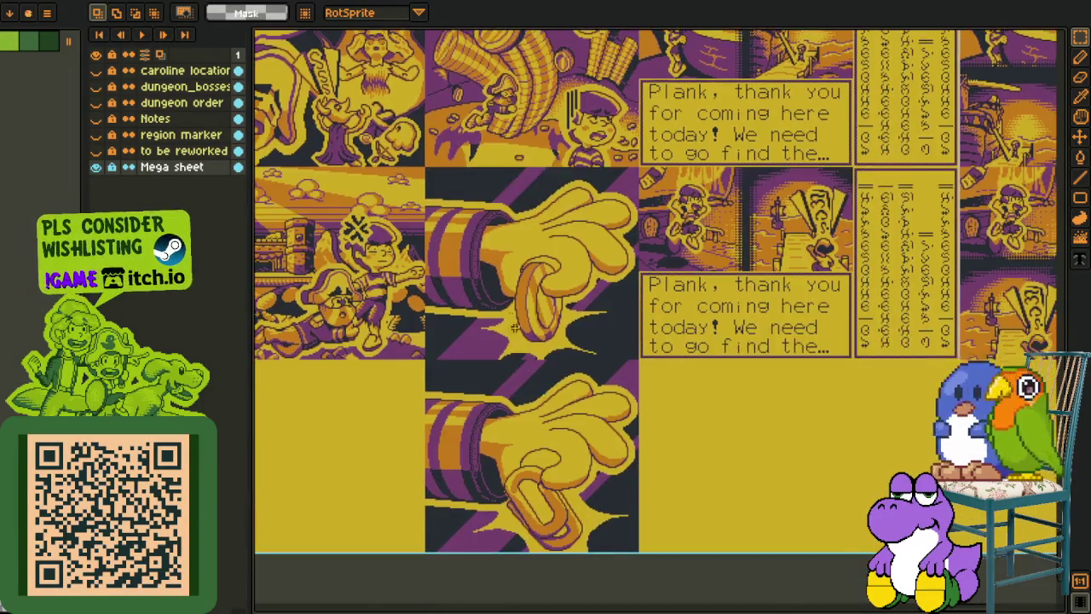
pyautogui.scroll(2, 554, 333)
pyautogui.scroll(-3, 665, 273)
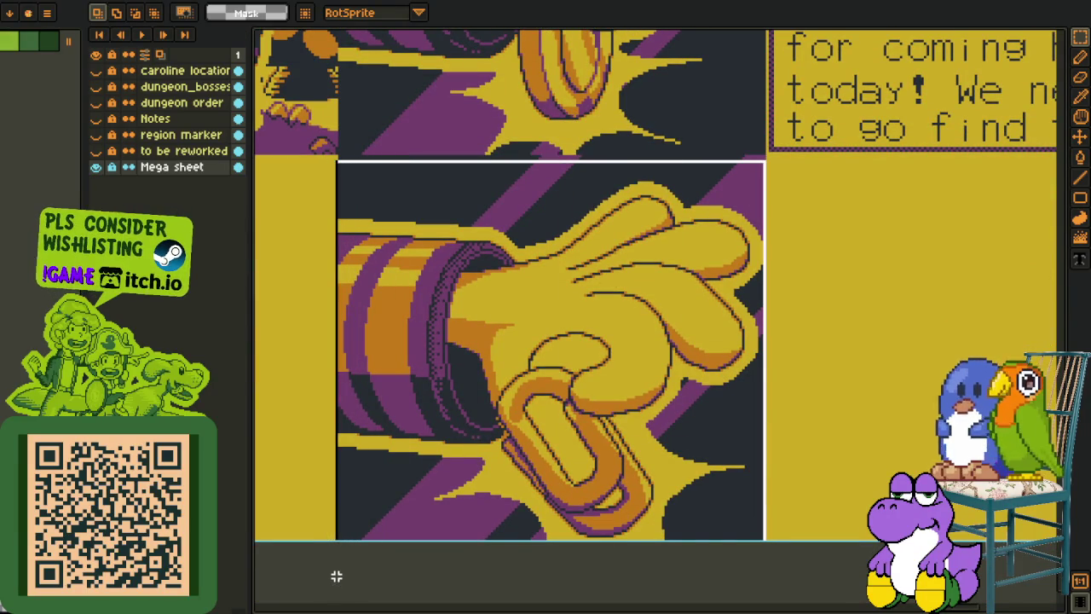
pyautogui.scroll(3, 554, 443)
pyautogui.scroll(-3, 597, 401)
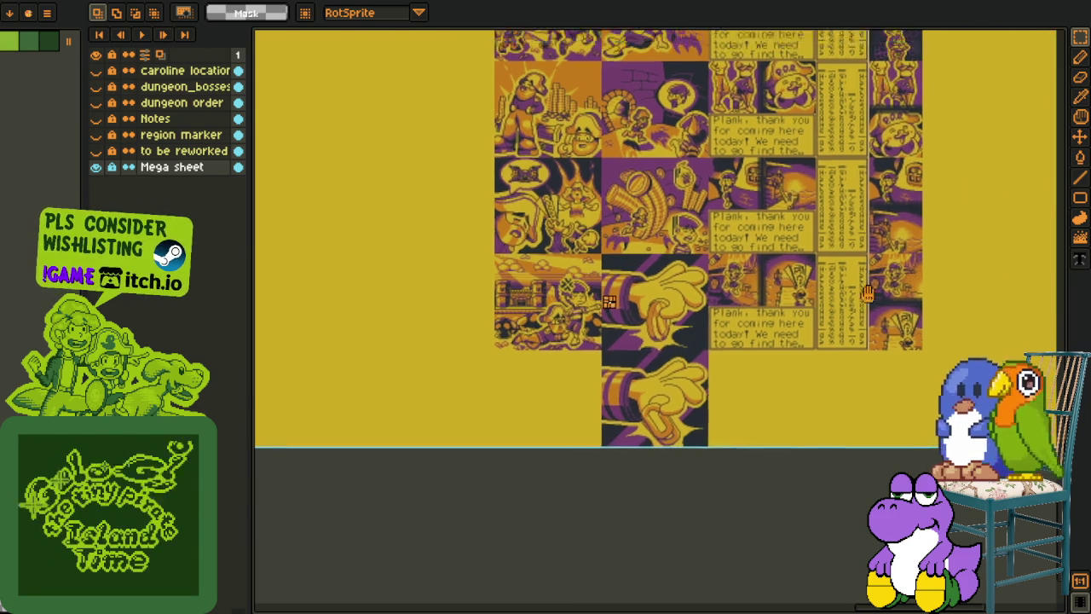
# Select the round hut and its six pads in the pink map region.
pyautogui.moveTo(256, 313)
pyautogui.mouseDown()
pyautogui.moveTo(810, 307)
pyautogui.moveTo(685, 355)
pyautogui.moveTo(490, 283)
pyautogui.mouseUp()
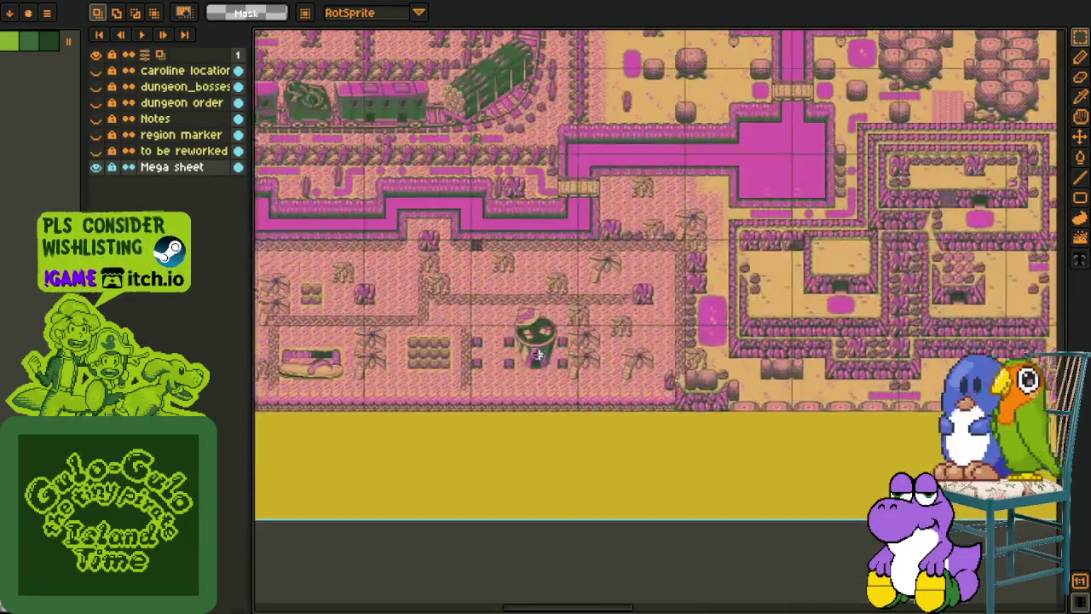
pyautogui.scroll(3, 490, 283)
pyautogui.moveTo(378, 90)
pyautogui.mouseDown()
pyautogui.moveTo(553, 185)
pyautogui.moveTo(770, 451)
pyautogui.mouseUp()
pyautogui.scroll(-2, 769, 451)
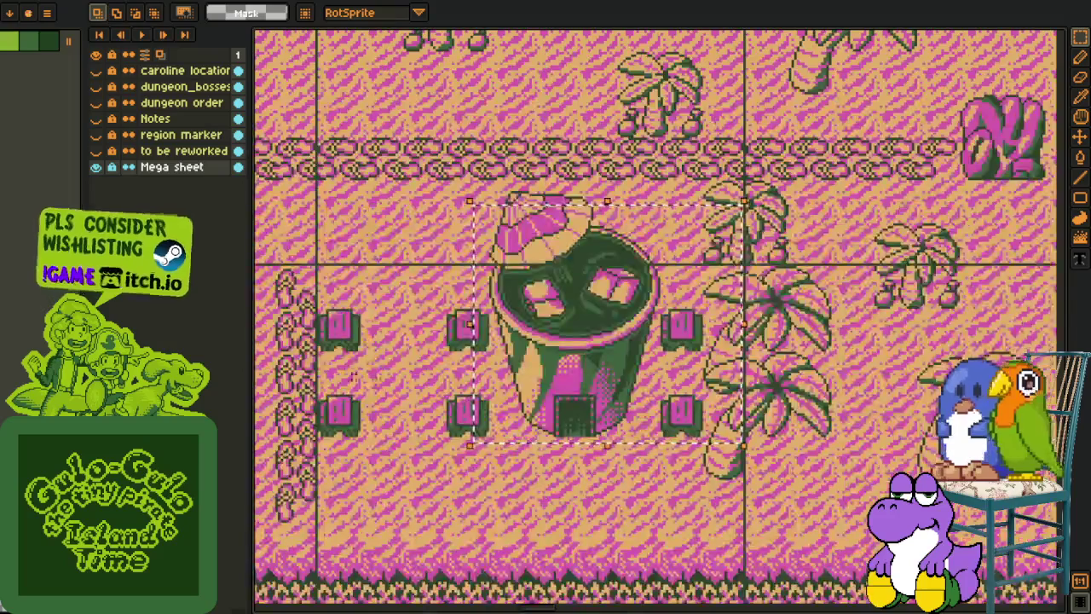
pyautogui.scroll(1, 809, 284)
# Select the flip-flop shaped prop elsewhere on the map.
pyautogui.moveTo(511, 282); pyautogui.dragTo(798, 307)
pyautogui.moveTo(597, 307); pyautogui.dragTo(793, 307)
pyautogui.moveTo(402, 243); pyautogui.dragTo(938, 475)
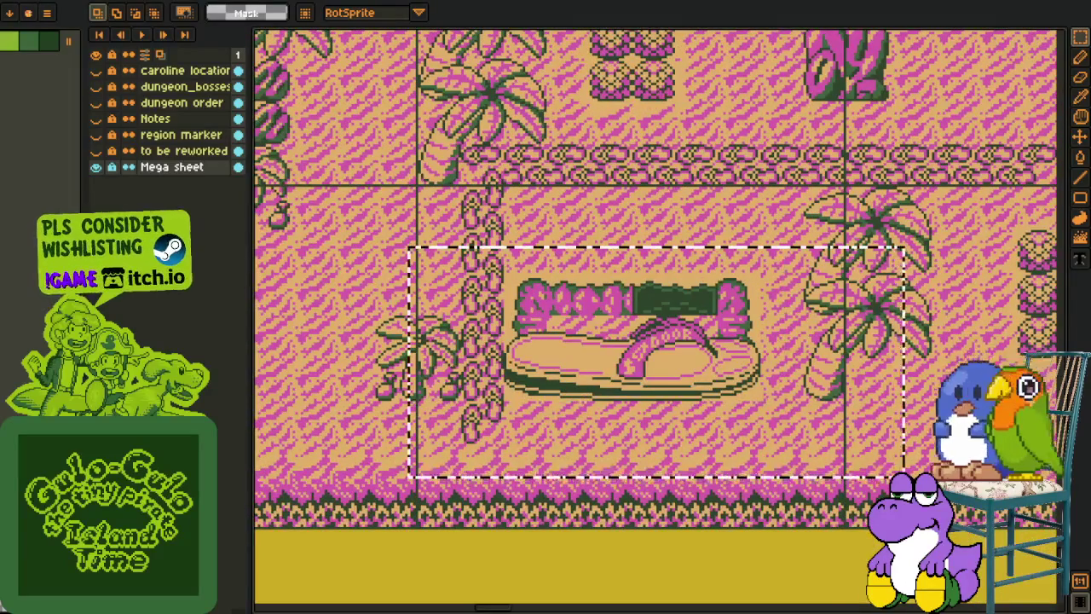
pyautogui.scroll(2, 638, 396)
pyautogui.scroll(-1, 618, 377)
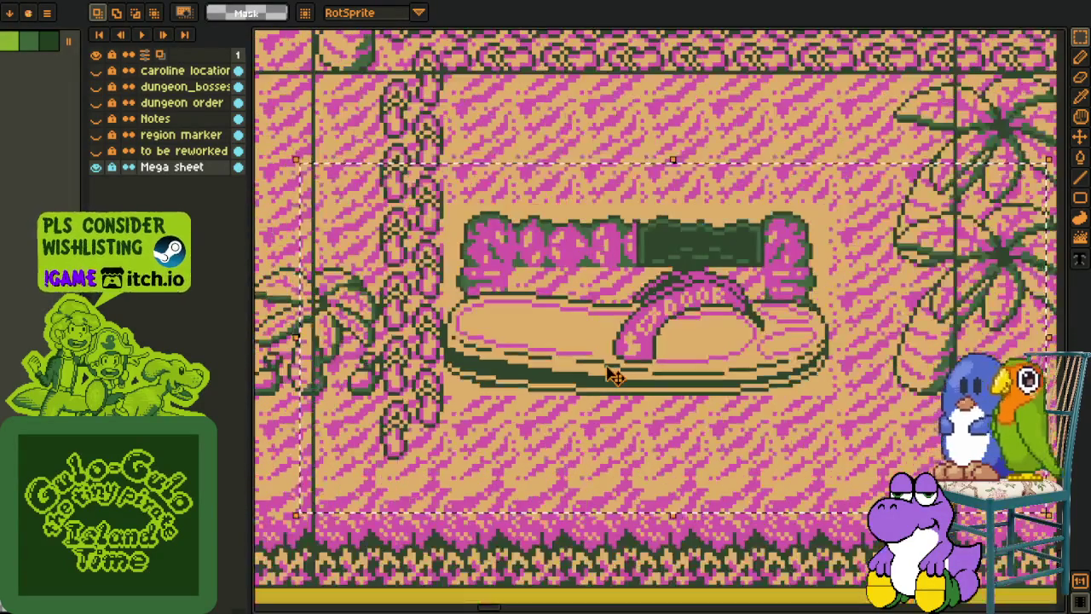
pyautogui.scroll(-1, 612, 375)
pyautogui.hscroll(3, 680, 365)
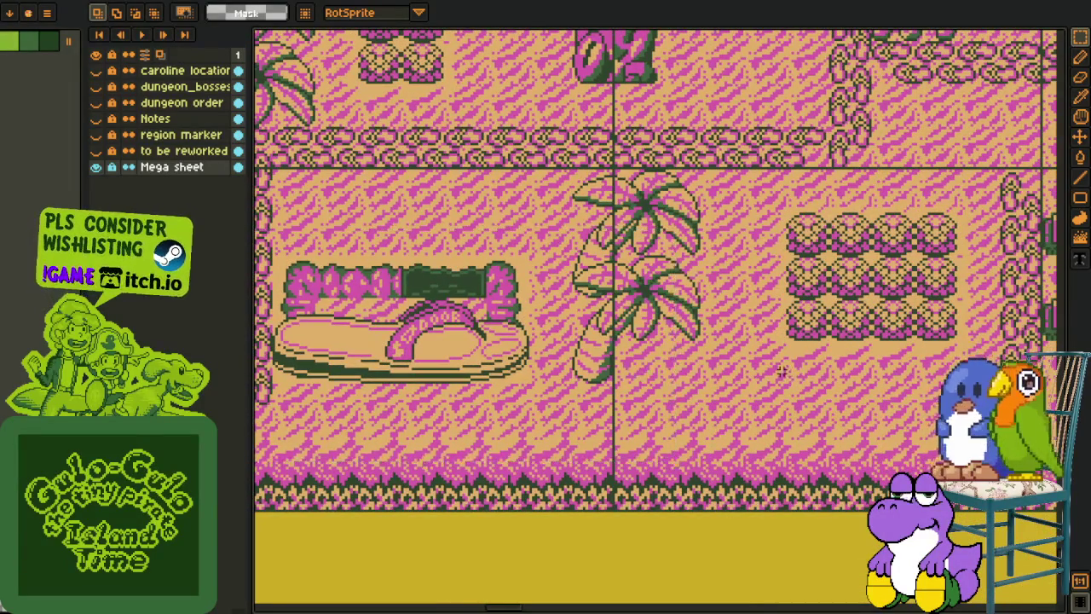
pyautogui.scroll(-3, 763, 365)
pyautogui.hscroll(2, 682, 367)
pyautogui.scroll(2, 639, 375)
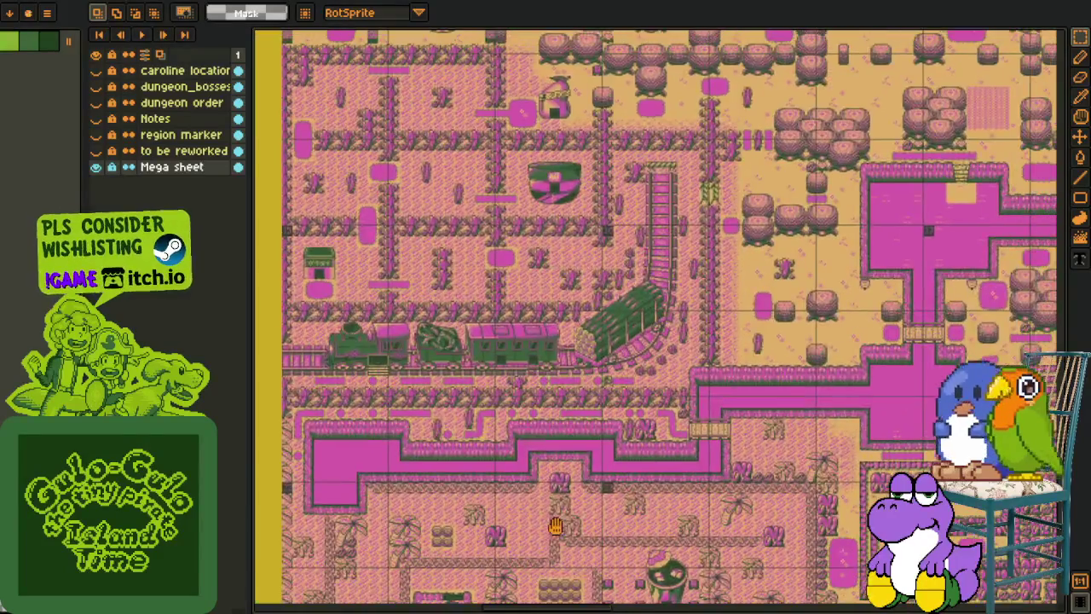
# Pan and zoom across the pink map area back to the hut.
pyautogui.moveTo(631, 520)
pyautogui.mouseDown()
pyautogui.moveTo(579, 378)
pyautogui.moveTo(580, 346)
pyautogui.mouseUp()
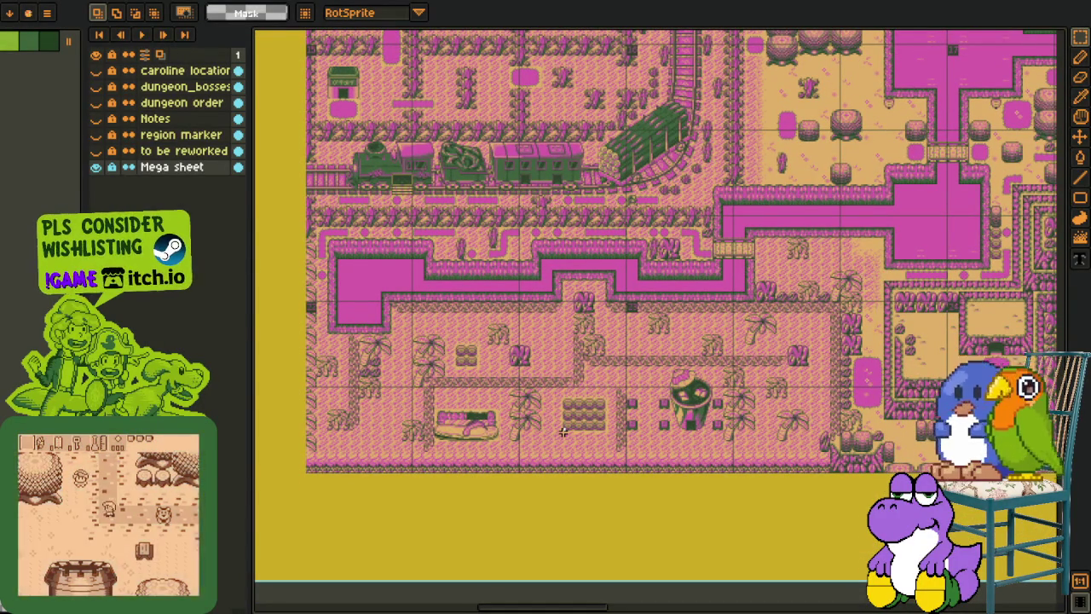
pyautogui.scroll(1, 562, 432)
pyautogui.scroll(2, 586, 358)
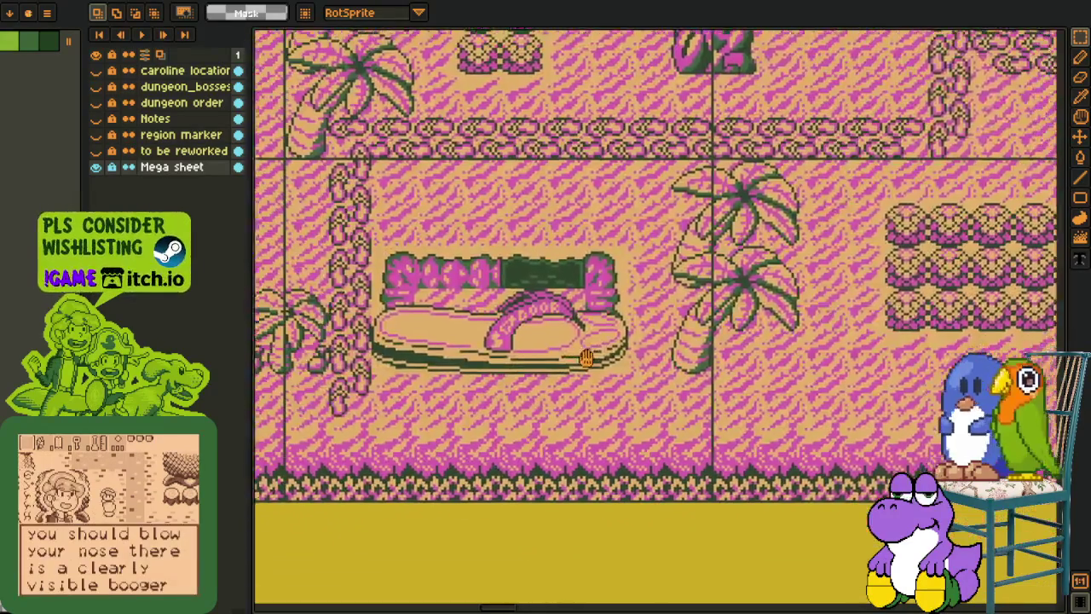
pyautogui.hscroll(3, 622, 422)
pyautogui.hscroll(3, 707, 418)
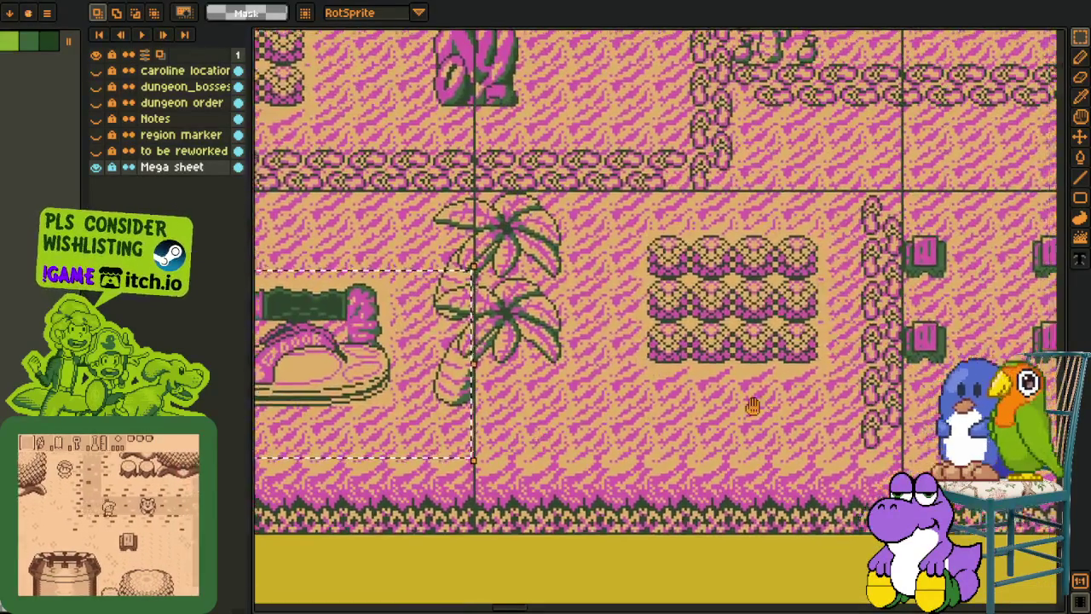
pyautogui.hscroll(4, 753, 406)
pyautogui.hscroll(2, 752, 407)
pyautogui.scroll(-1, 802, 358)
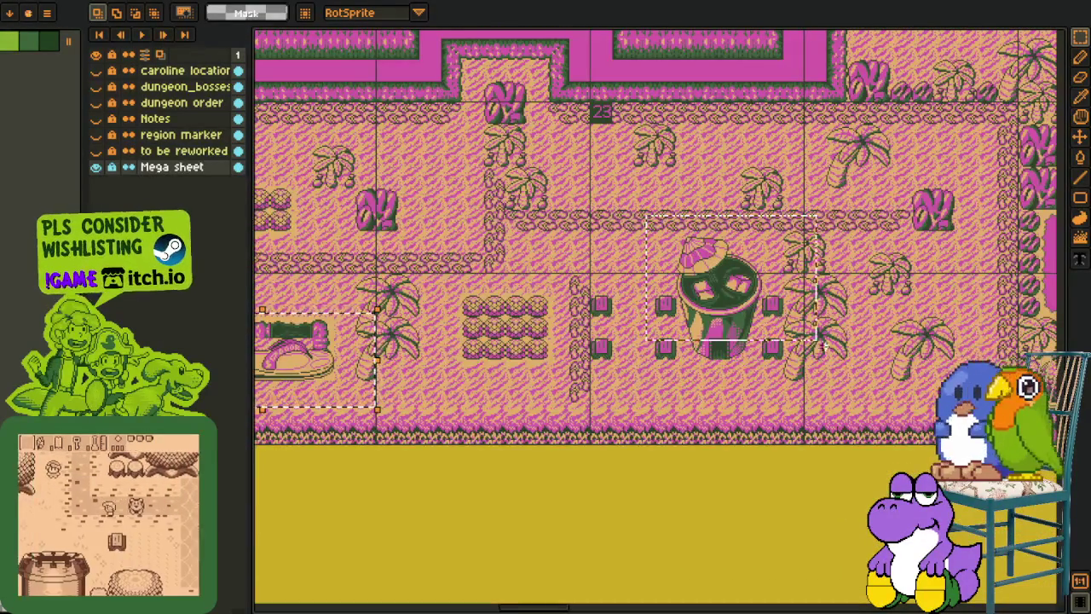
pyautogui.scroll(1, 770, 366)
pyautogui.moveTo(770, 365); pyautogui.dragTo(695, 424)
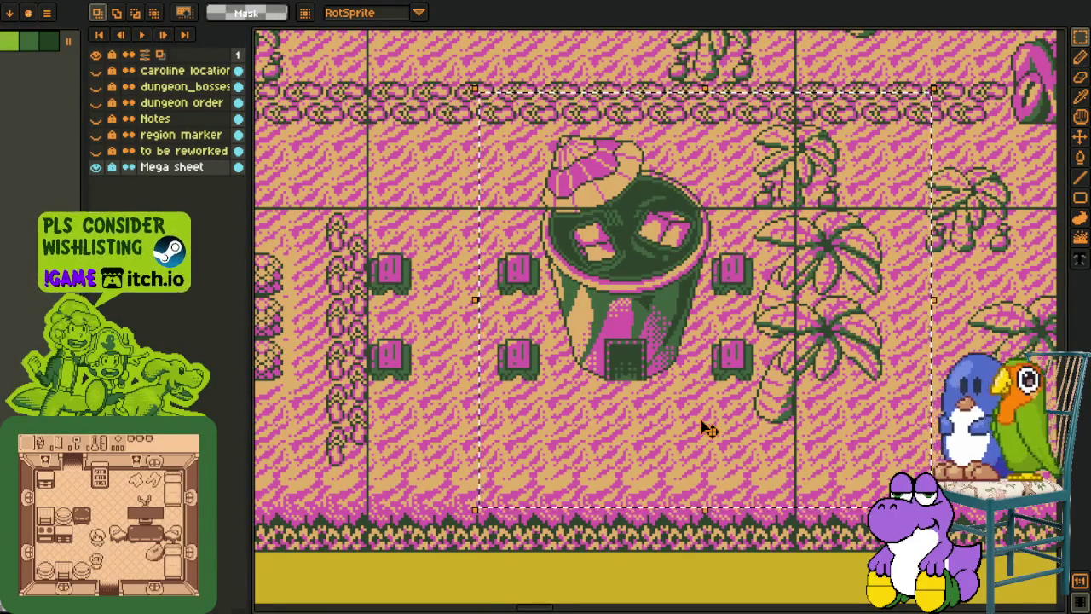
pyautogui.scroll(-3, 588, 394)
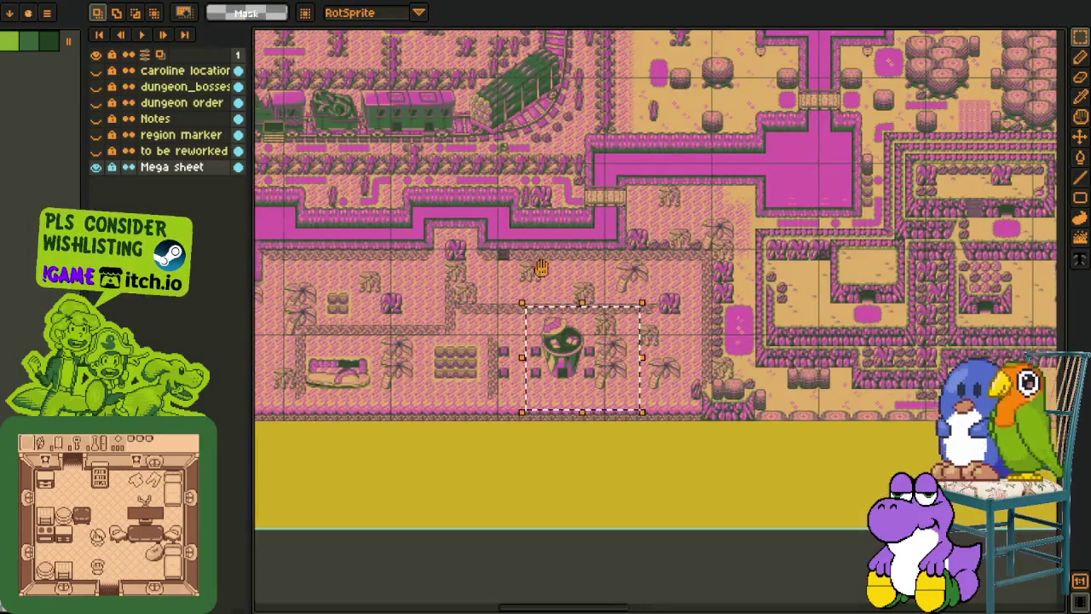
pyautogui.scroll(2, 545, 401)
pyautogui.scroll(1, 460, 300)
pyautogui.scroll(1, 460, 300)
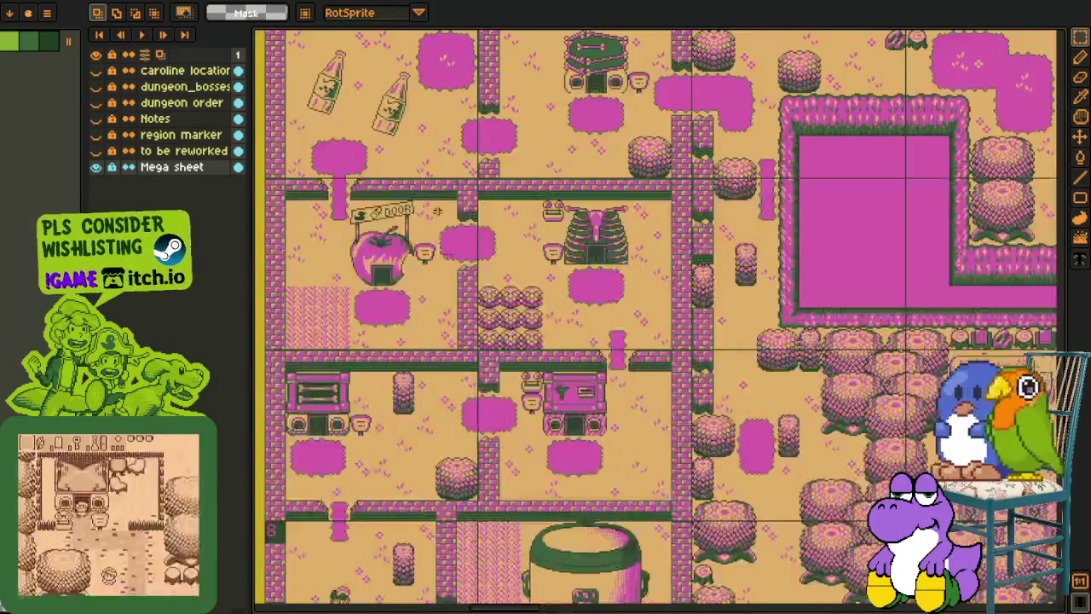
pyautogui.scroll(1, 461, 300)
pyautogui.scroll(-5, 494, 319)
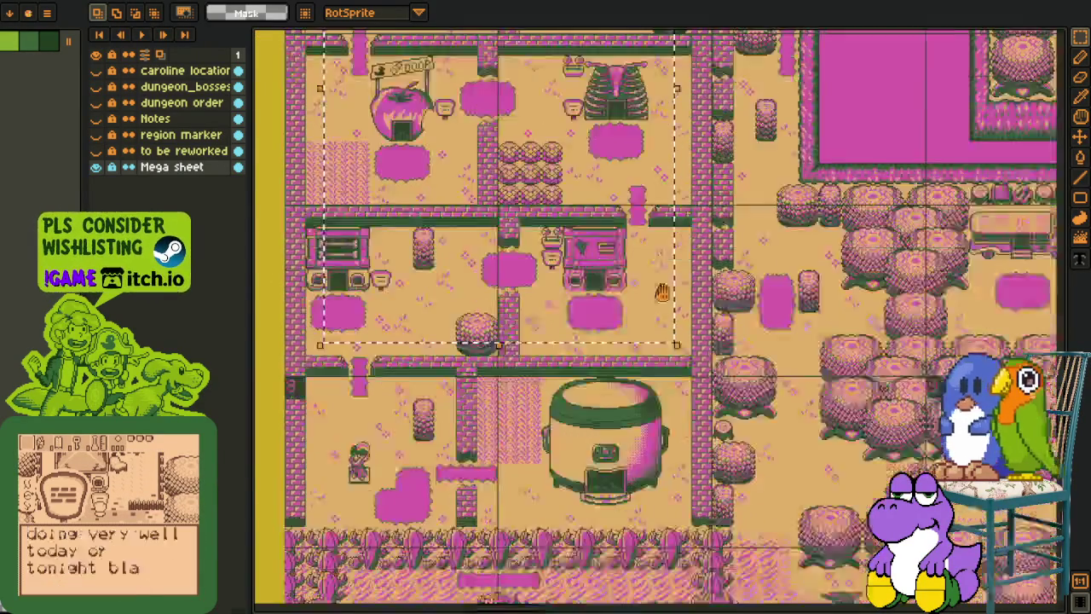
pyautogui.scroll(-2, 555, 290)
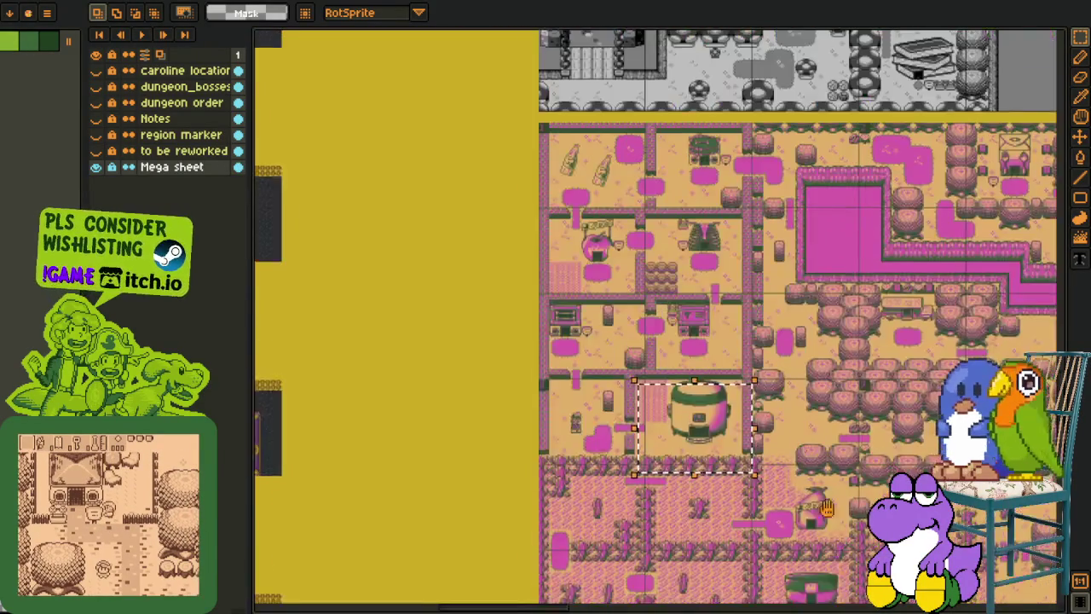
pyautogui.scroll(1, 556, 290)
pyautogui.scroll(1, 556, 290)
pyautogui.scroll(-3, 555, 290)
pyautogui.scroll(2, 773, 365)
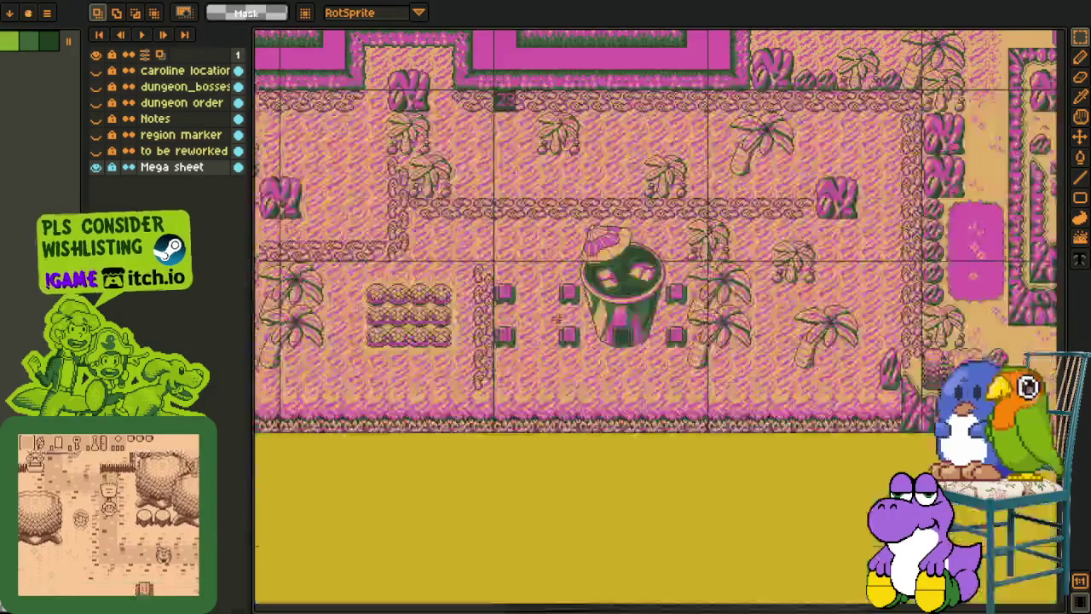
pyautogui.scroll(1, 773, 364)
pyautogui.scroll(1, 773, 365)
# Pan to the tower and draw a first selection around it.
pyautogui.moveTo(356, 390); pyautogui.dragTo(657, 402)
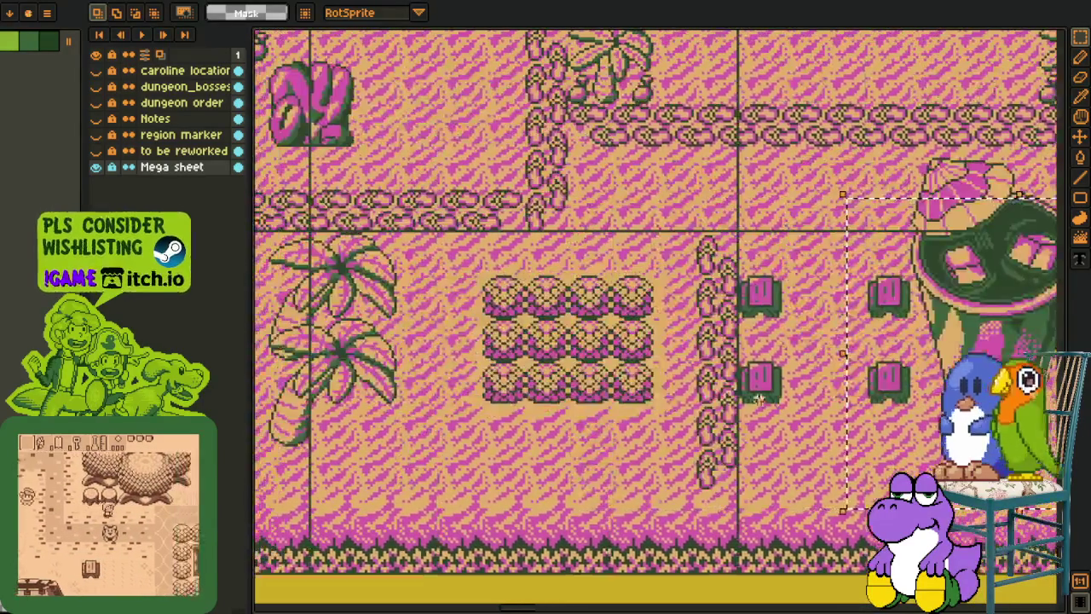
pyautogui.moveTo(579, 386)
pyautogui.mouseDown()
pyautogui.moveTo(802, 404)
pyautogui.moveTo(848, 380)
pyautogui.mouseUp()
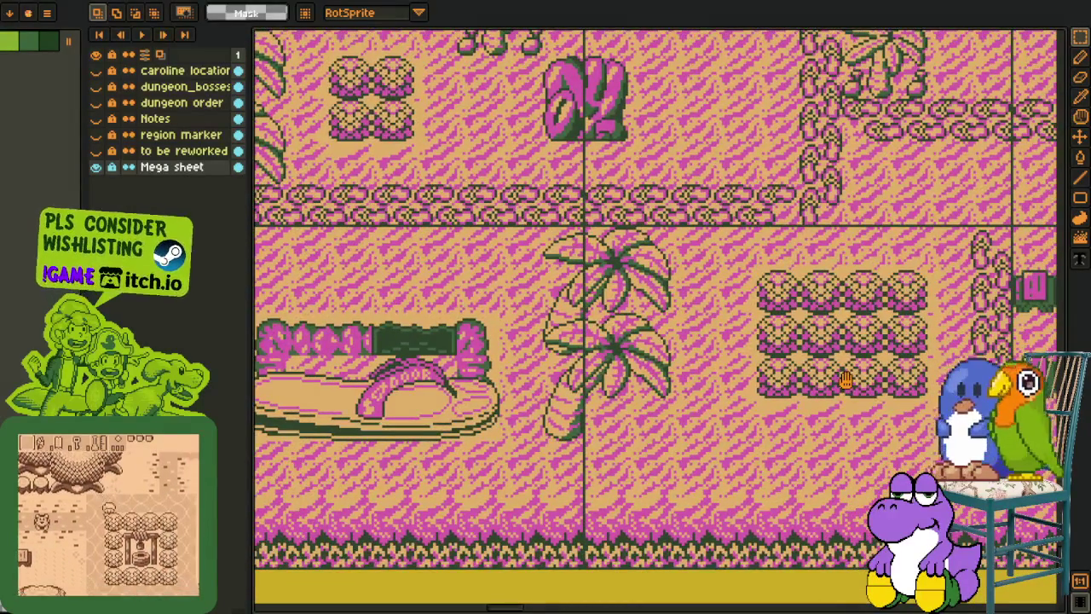
pyautogui.moveTo(980, 255); pyautogui.dragTo(703, 216)
pyautogui.moveTo(601, 87); pyautogui.dragTo(985, 480)
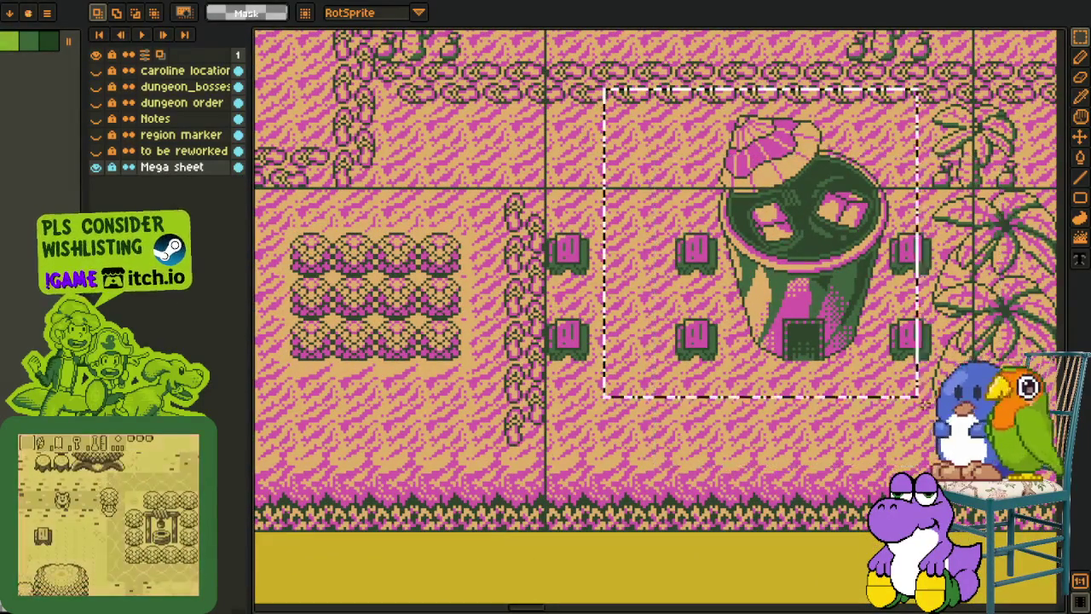
pyautogui.moveTo(888, 409); pyautogui.dragTo(779, 433)
pyautogui.scroll(-2, 779, 433)
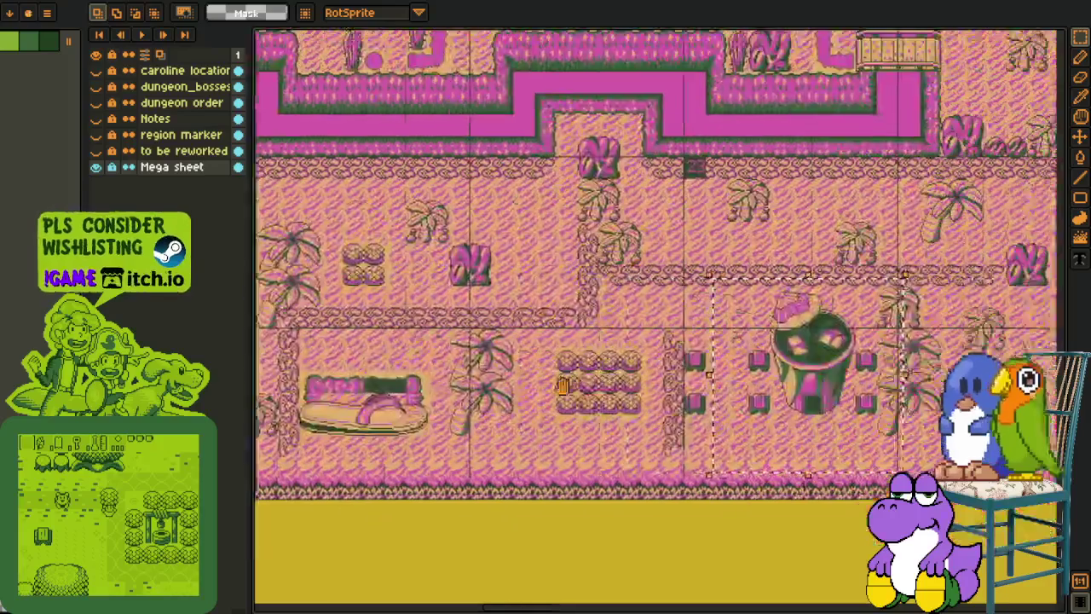
pyautogui.scroll(1, 687, 354)
# Recentre on the tower and redraw a larger selection around it.
pyautogui.moveTo(835, 357); pyautogui.dragTo(524, 295)
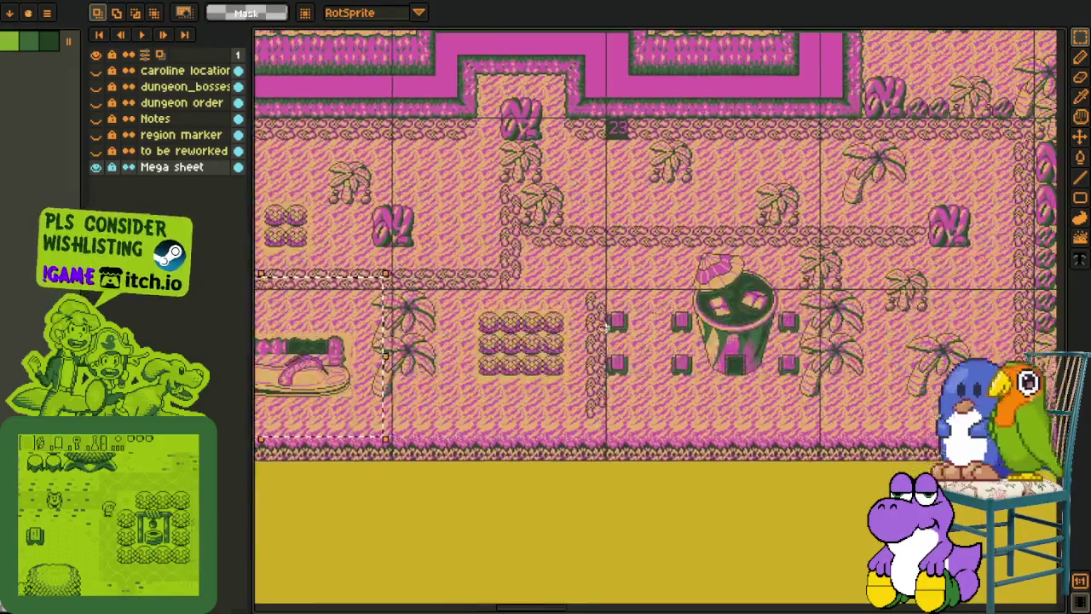
pyautogui.moveTo(690, 270); pyautogui.dragTo(566, 312)
pyautogui.scroll(1, 567, 312)
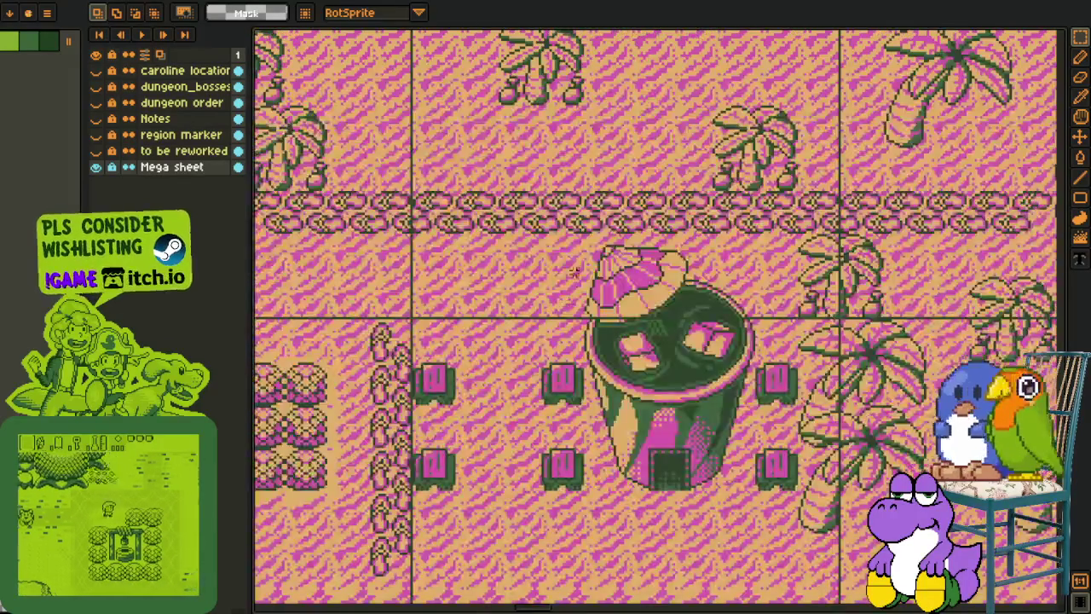
pyautogui.moveTo(622, 244); pyautogui.dragTo(828, 493)
pyautogui.scroll(1, 689, 462)
pyautogui.moveTo(689, 462); pyautogui.dragTo(679, 446)
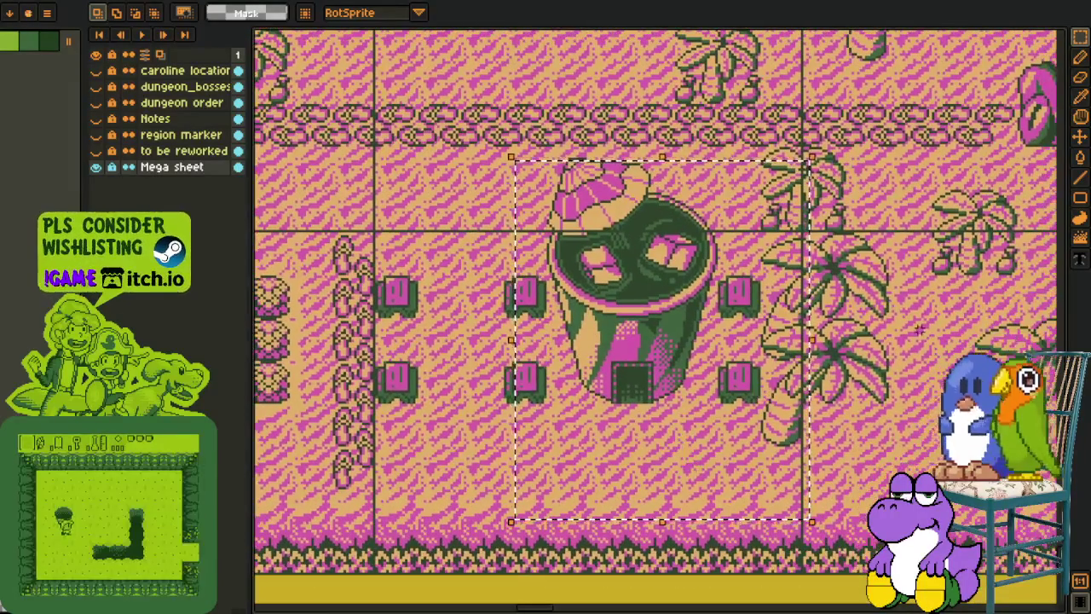
pyautogui.moveTo(460, 179); pyautogui.dragTo(880, 501)
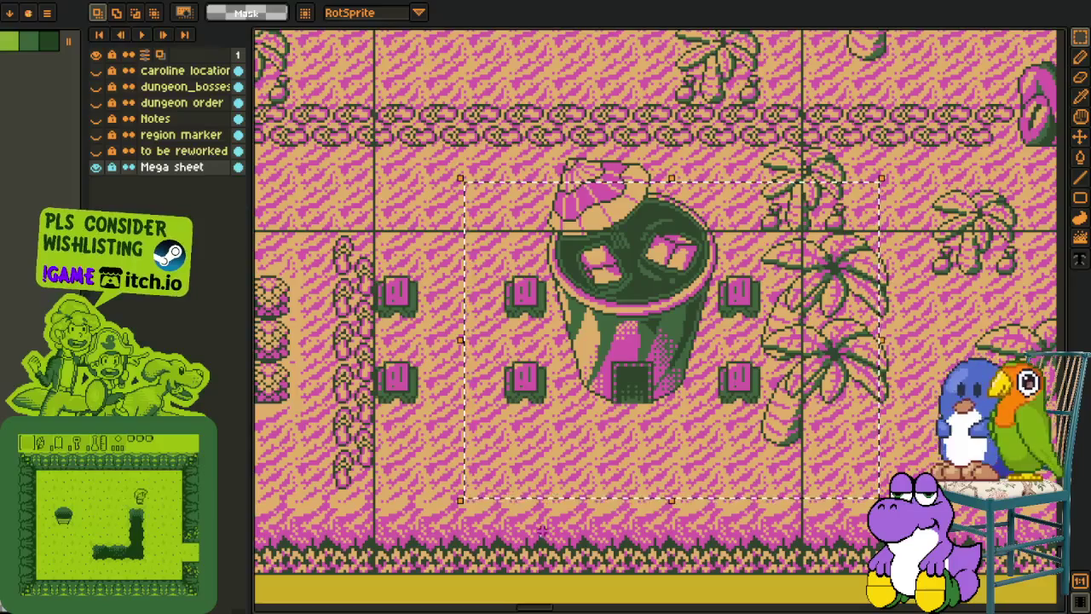
# Select the bench area beside the bushes and palm tree.
pyautogui.moveTo(539, 488); pyautogui.dragTo(786, 377)
pyautogui.moveTo(254, 314)
pyautogui.mouseDown()
pyautogui.moveTo(621, 331)
pyautogui.moveTo(784, 357)
pyautogui.mouseUp()
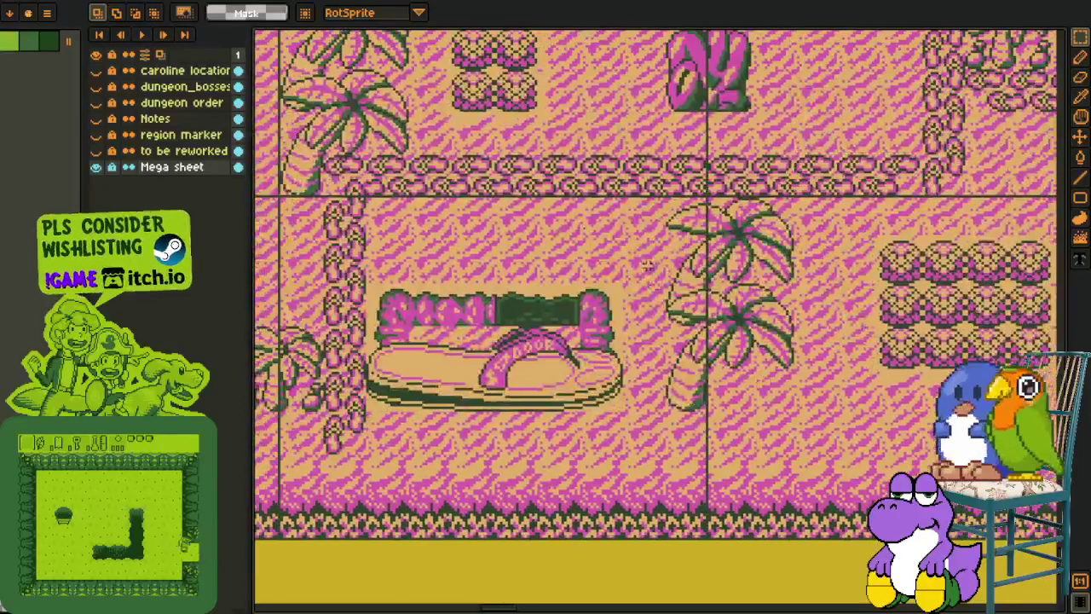
pyautogui.moveTo(281, 263); pyautogui.dragTo(653, 475)
pyautogui.scroll(-1, 794, 410)
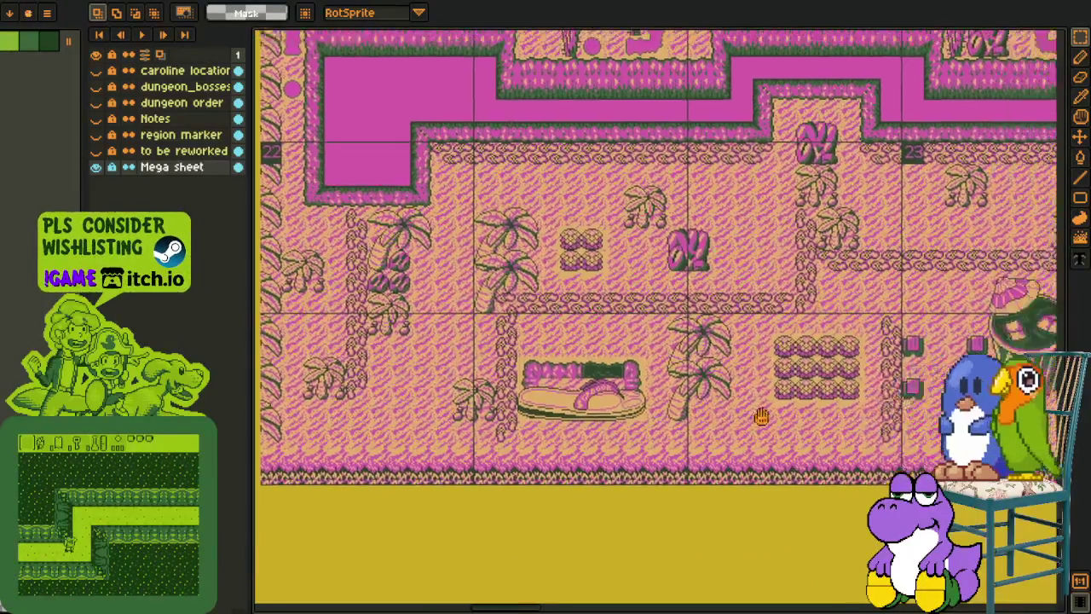
# Extend the selection to the larger block around the shoe-shaped house.
pyautogui.moveTo(794, 410); pyautogui.dragTo(593, 354)
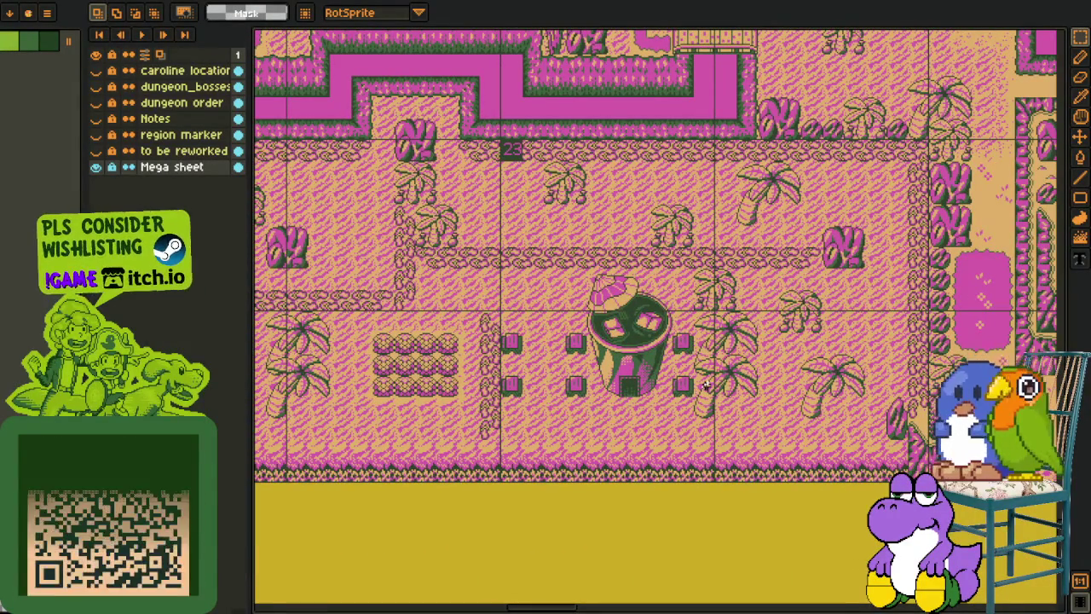
pyautogui.moveTo(579, 425); pyautogui.dragTo(730, 423)
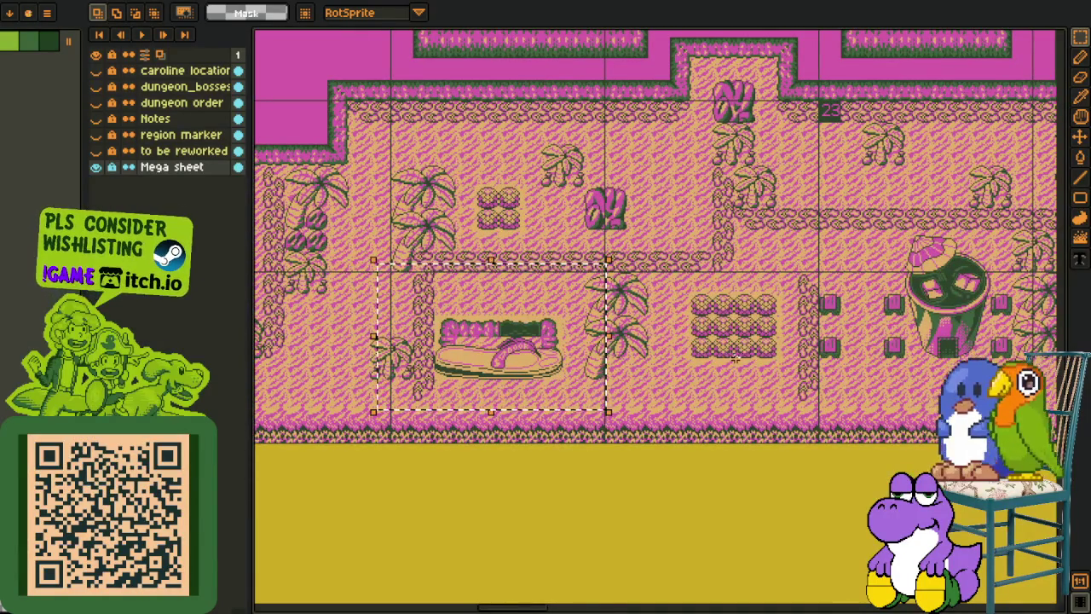
pyautogui.moveTo(827, 386); pyautogui.dragTo(519, 429)
pyautogui.scroll(2, 692, 267)
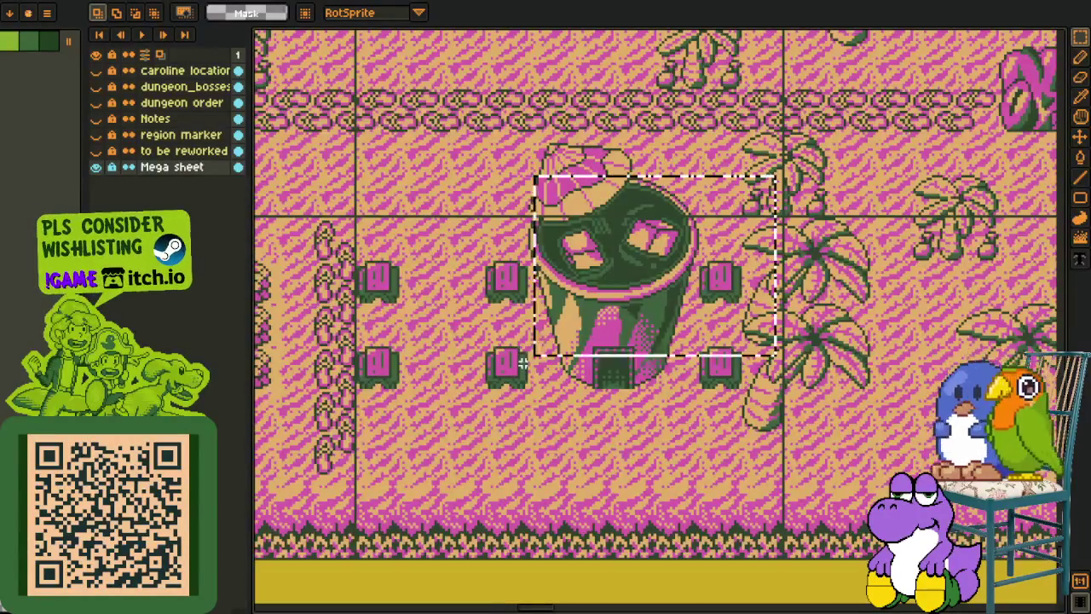
pyautogui.moveTo(522, 363); pyautogui.dragTo(429, 467)
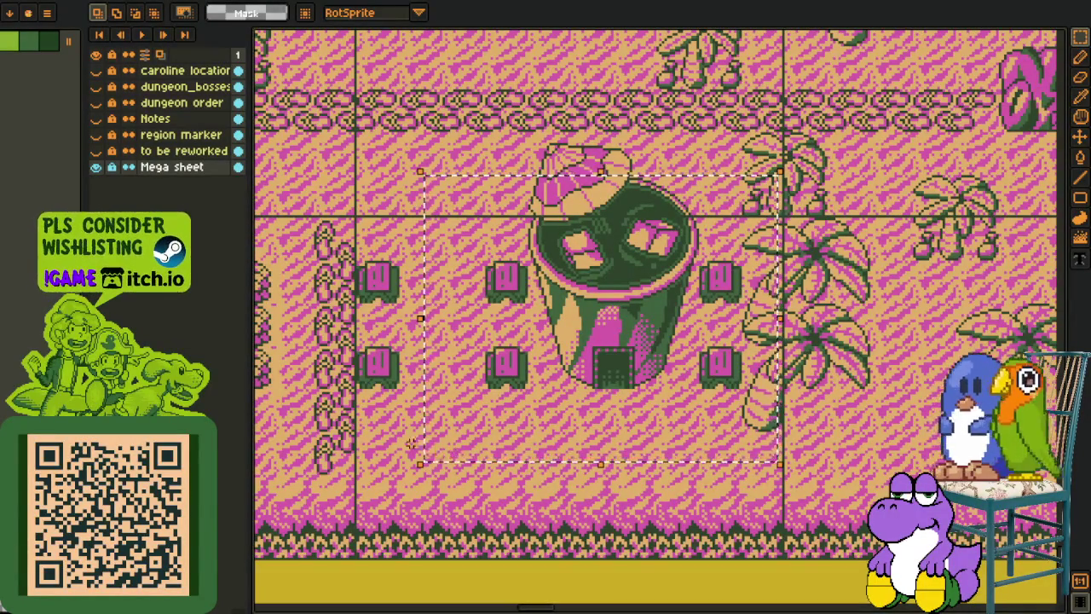
pyautogui.scroll(-5, 339, 456)
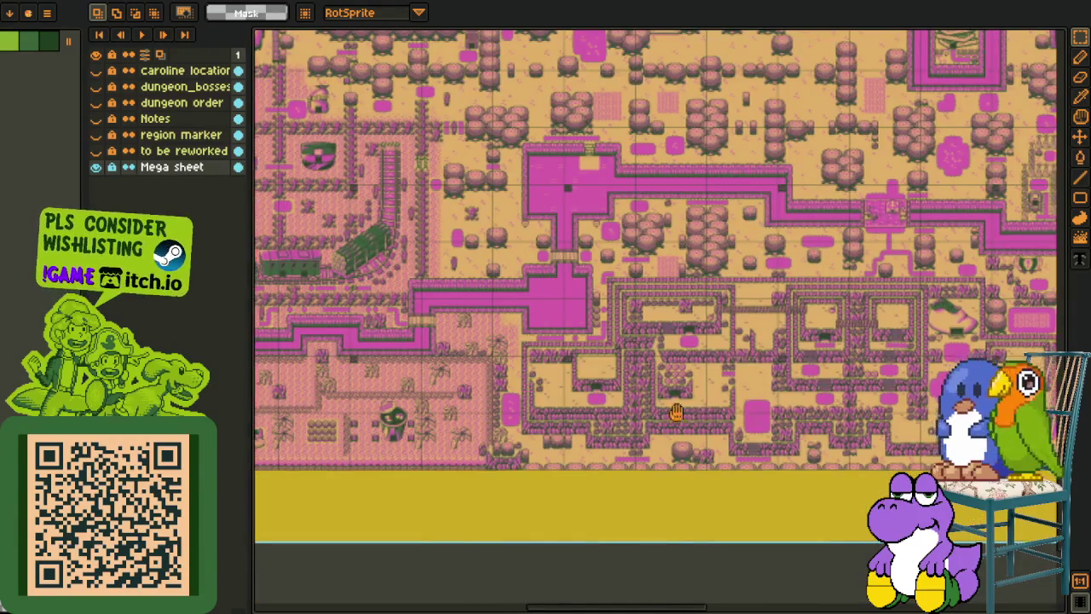
pyautogui.moveTo(519, 409); pyautogui.dragTo(519, 349)
pyautogui.scroll(3, 520, 349)
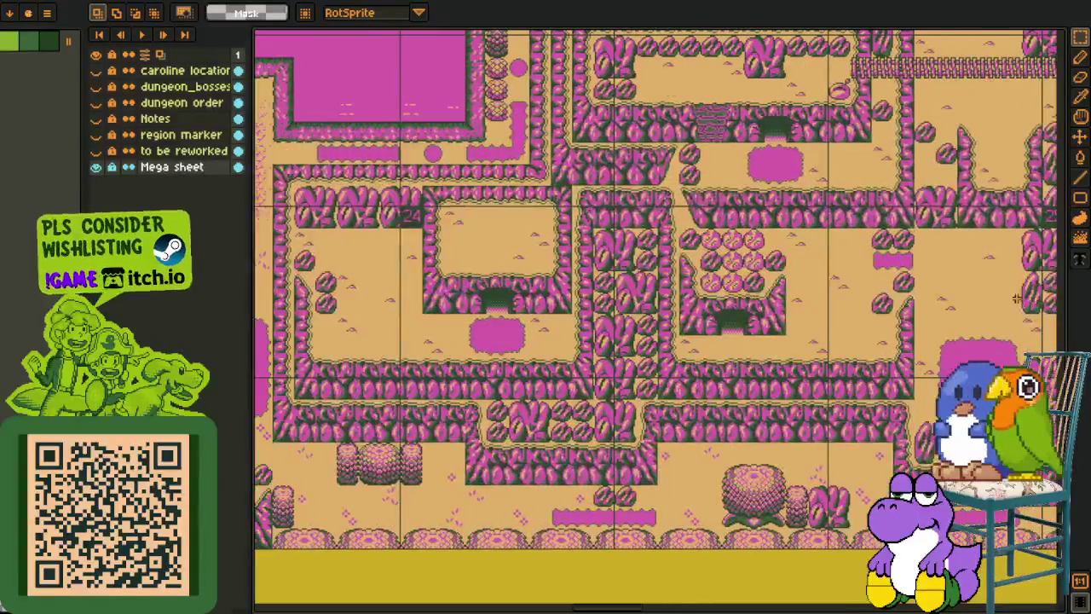
pyautogui.moveTo(852, 341)
pyautogui.mouseDown()
pyautogui.moveTo(1053, 335)
pyautogui.moveTo(542, 352)
pyautogui.mouseUp()
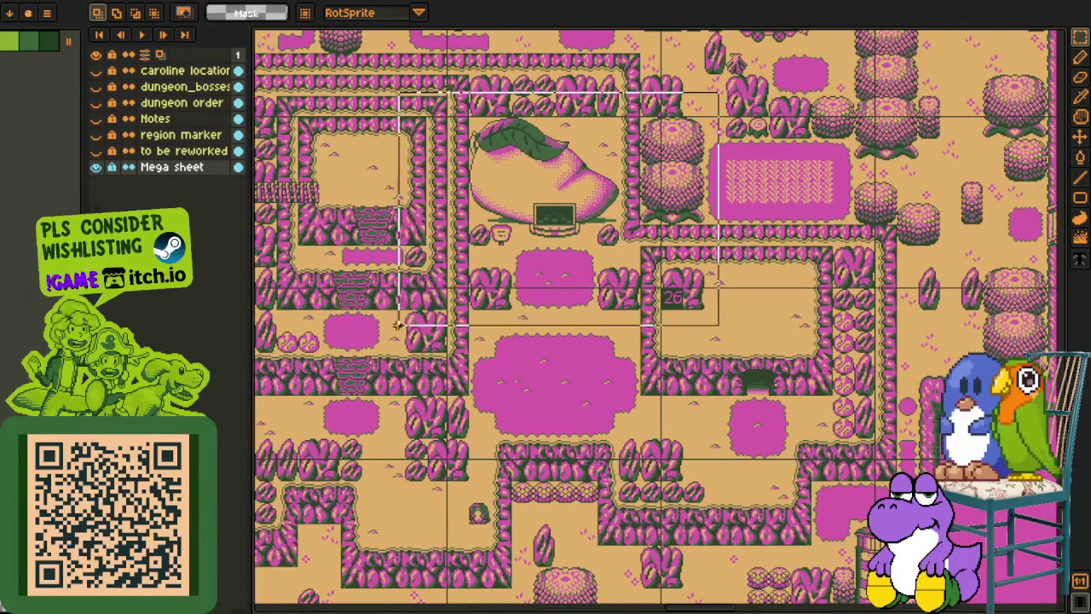
pyautogui.moveTo(719, 92); pyautogui.dragTo(379, 373)
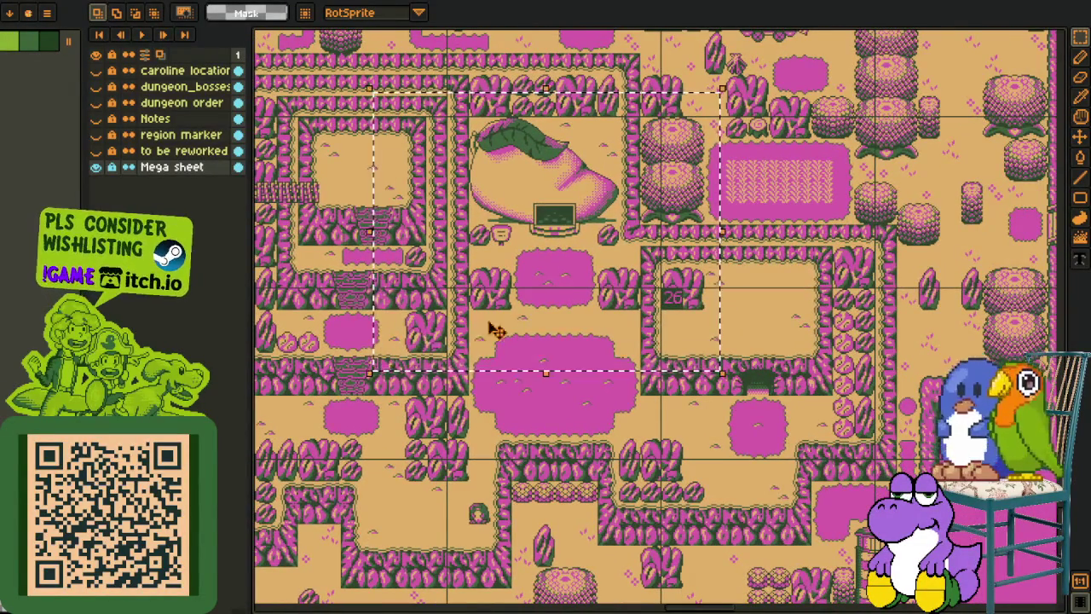
pyautogui.scroll(2, 546, 275)
pyautogui.moveTo(560, 276); pyautogui.dragTo(535, 384)
pyautogui.scroll(-2, 520, 379)
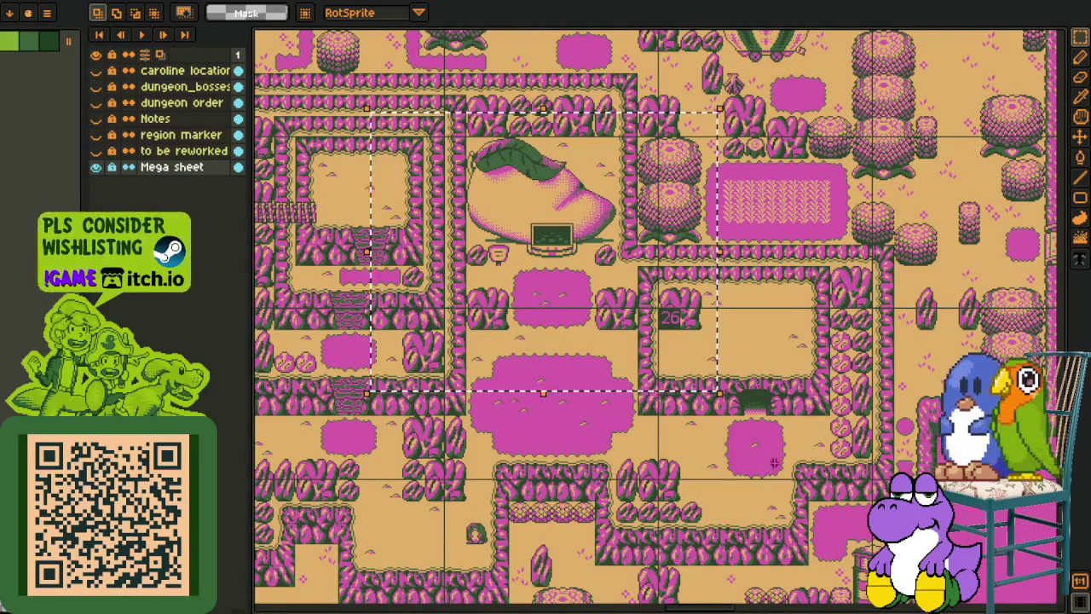
pyautogui.moveTo(773, 463)
pyautogui.mouseDown()
pyautogui.moveTo(813, 511)
pyautogui.moveTo(812, 377)
pyautogui.mouseUp()
pyautogui.scroll(-2, 514, 442)
pyautogui.scroll(2, 514, 442)
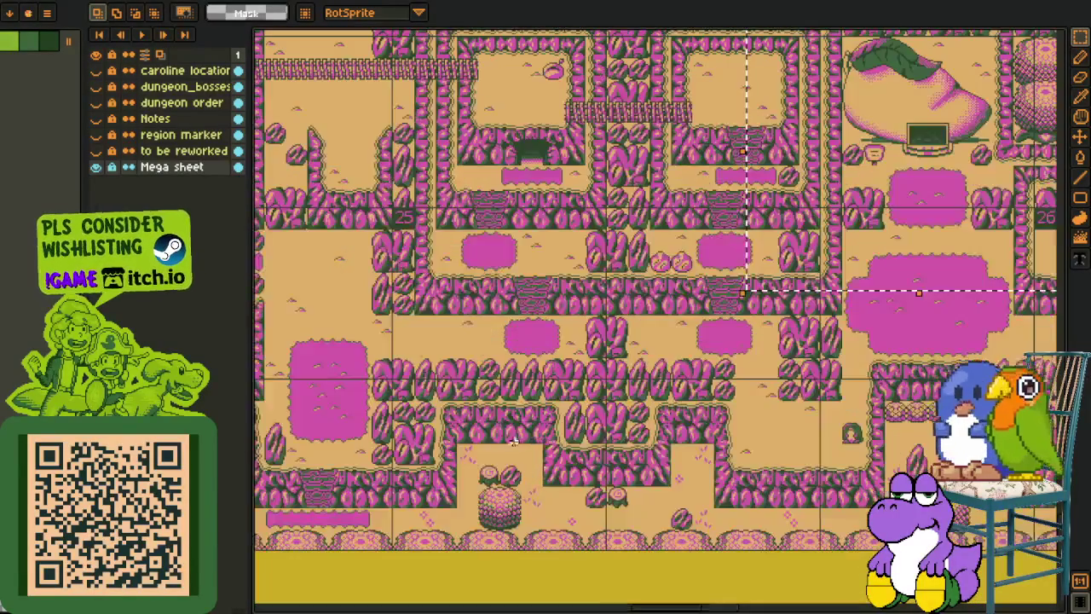
pyautogui.moveTo(514, 442); pyautogui.dragTo(608, 439)
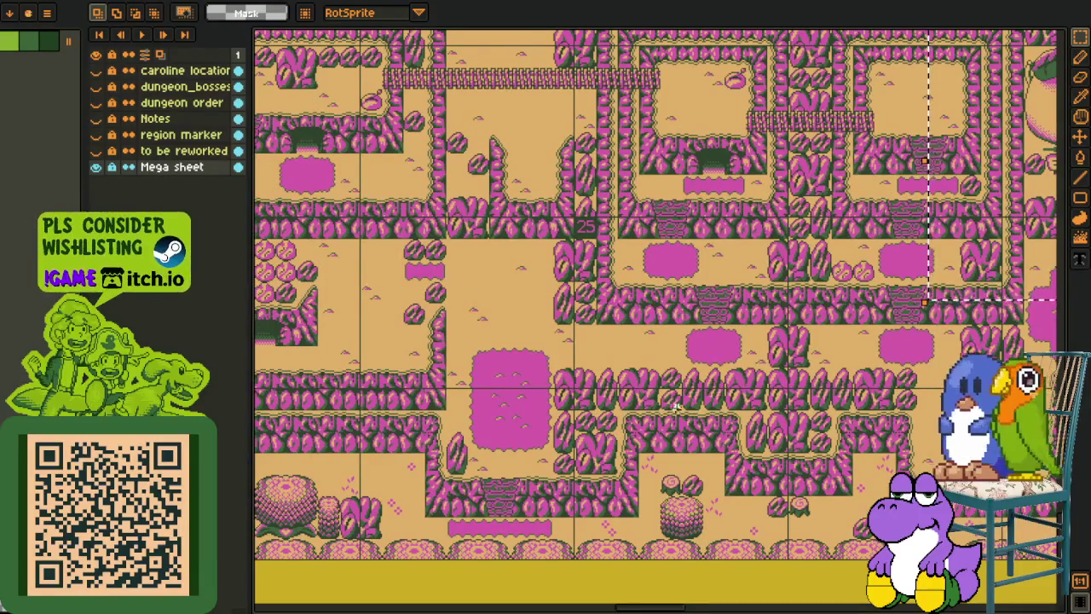
pyautogui.moveTo(676, 405); pyautogui.dragTo(689, 431)
pyautogui.scroll(-2, 689, 431)
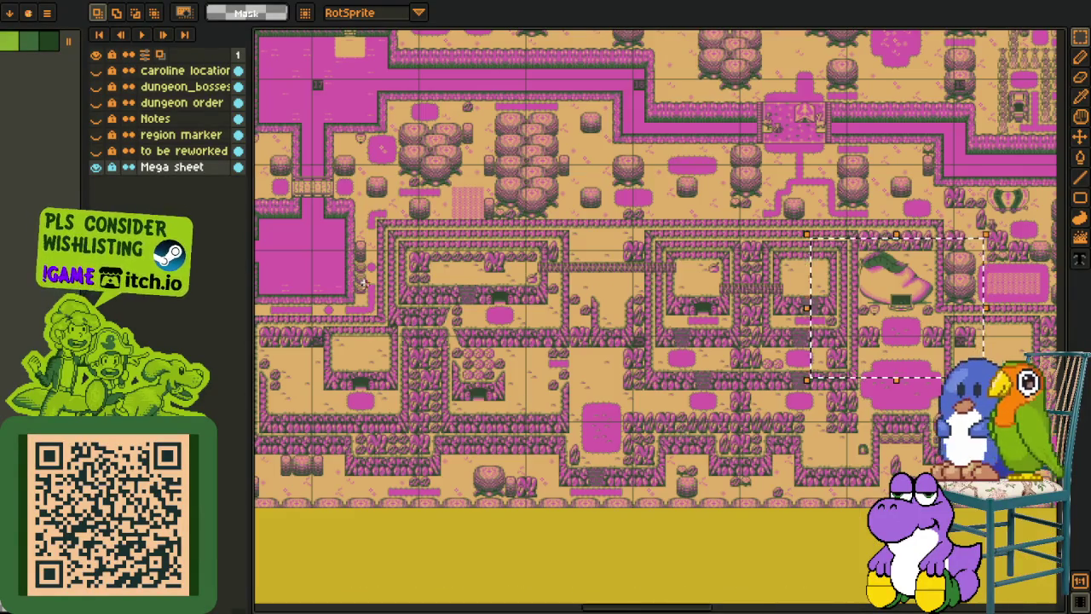
pyautogui.scroll(-1, 759, 512)
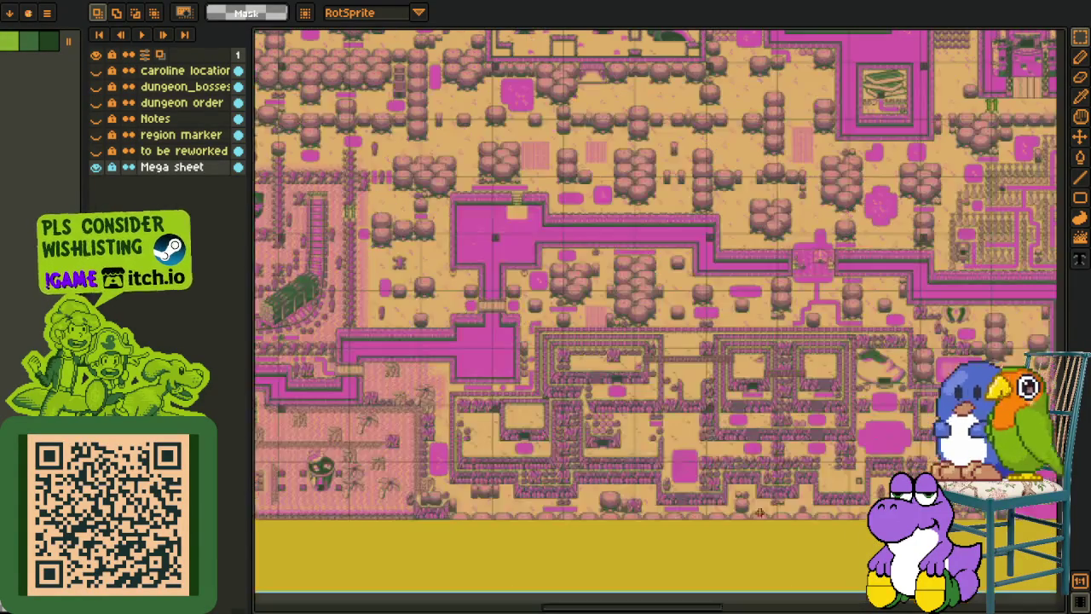
pyautogui.moveTo(643, 350)
pyautogui.mouseDown()
pyautogui.moveTo(615, 350)
pyautogui.moveTo(577, 376)
pyautogui.moveTo(575, 469)
pyautogui.mouseUp()
pyautogui.scroll(1, 596, 362)
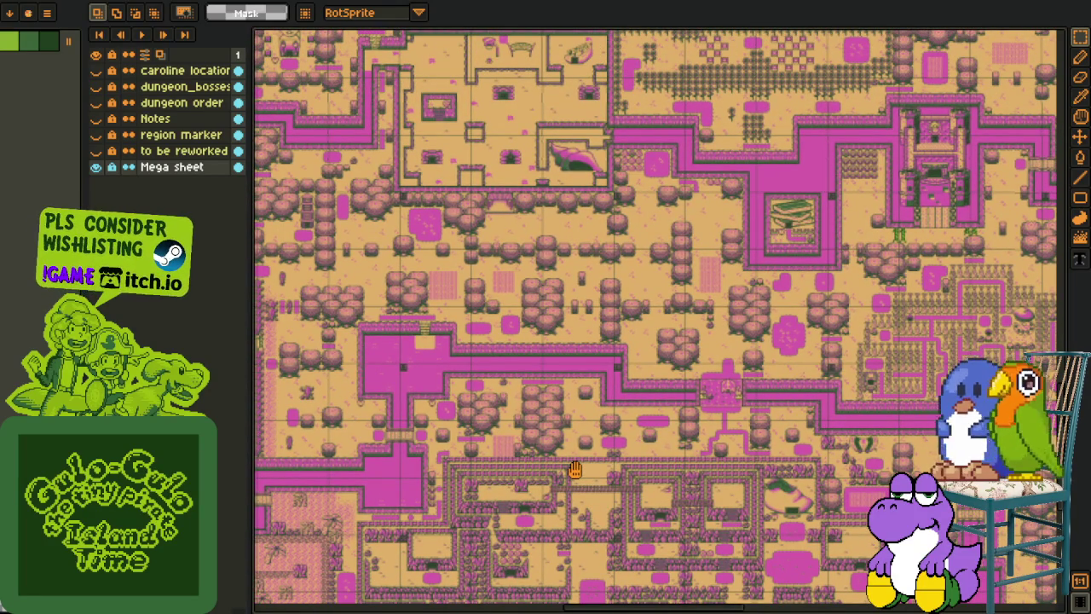
pyautogui.scroll(-2, 575, 469)
pyautogui.scroll(-2, 597, 384)
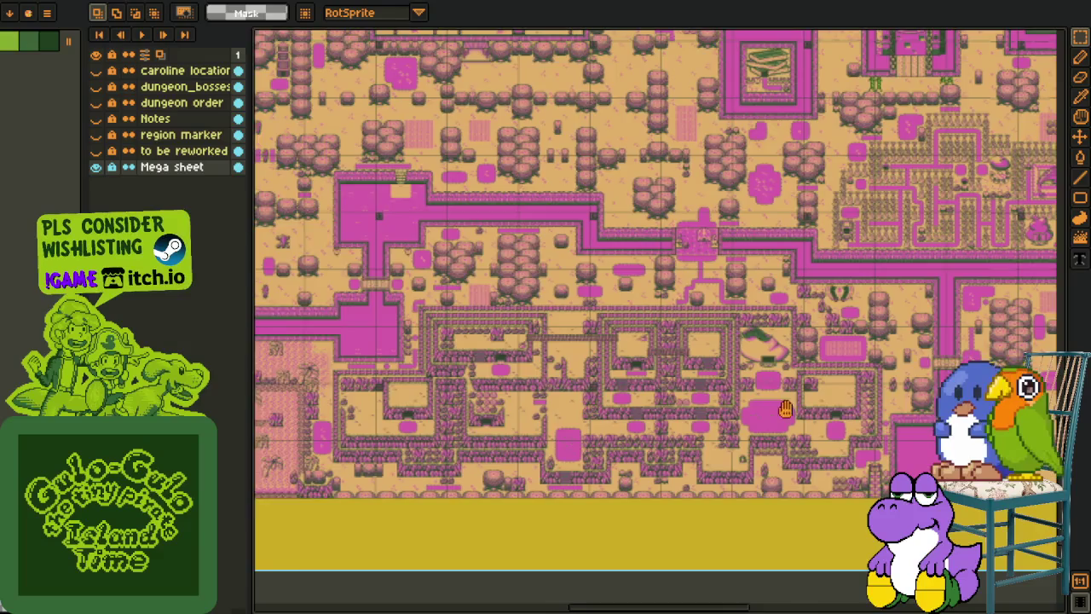
pyautogui.hscroll(3, 785, 410)
pyautogui.hscroll(3, 767, 414)
pyautogui.hscroll(2, 759, 416)
pyautogui.scroll(2, 756, 418)
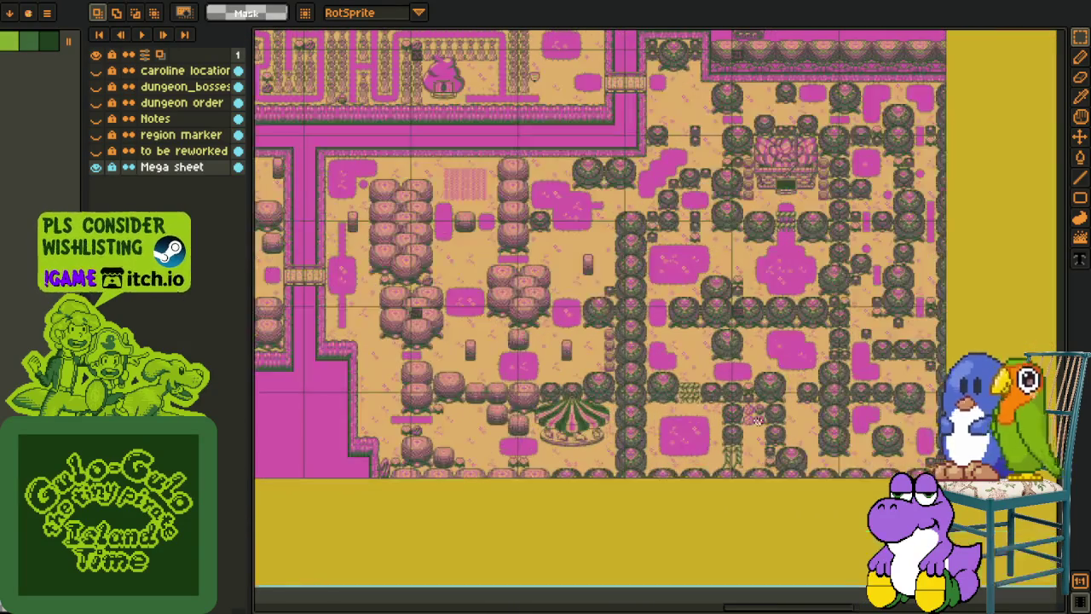
pyautogui.scroll(-2, 756, 420)
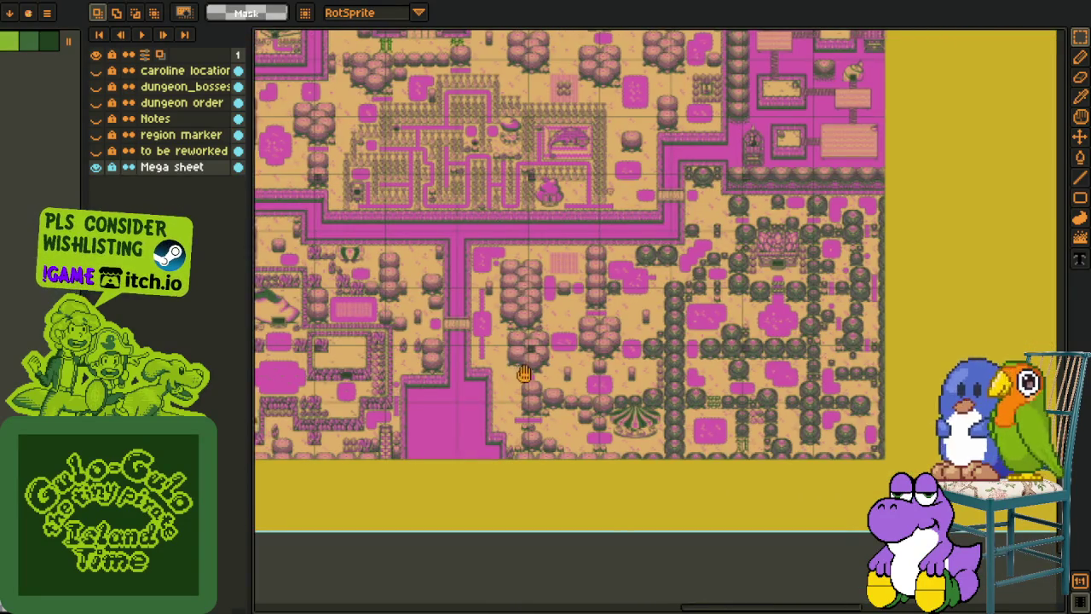
pyautogui.scroll(1, 607, 427)
pyautogui.scroll(1, 607, 428)
pyautogui.moveTo(607, 428); pyautogui.dragTo(755, 455)
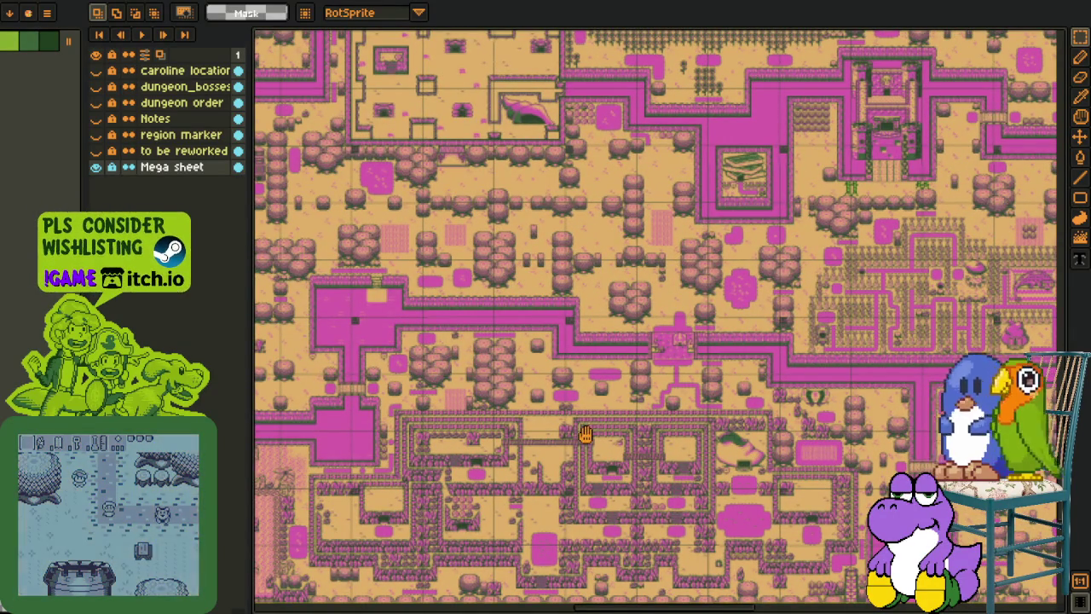
pyautogui.scroll(-2, 635, 426)
pyautogui.hscroll(-2, 649, 397)
pyautogui.scroll(1, 669, 395)
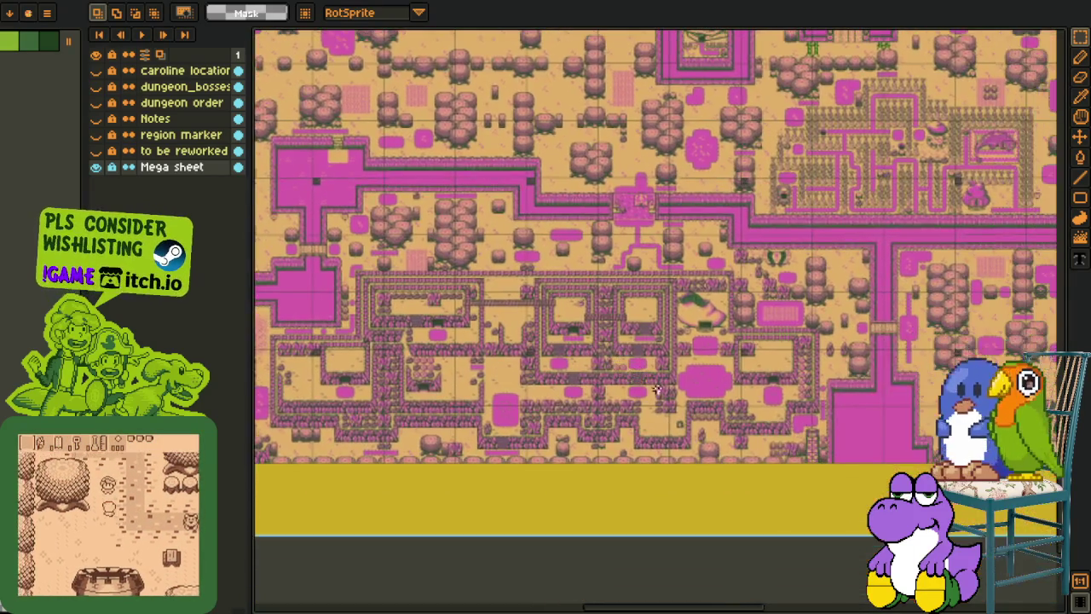
pyautogui.scroll(1, 690, 393)
pyautogui.scroll(1, 690, 393)
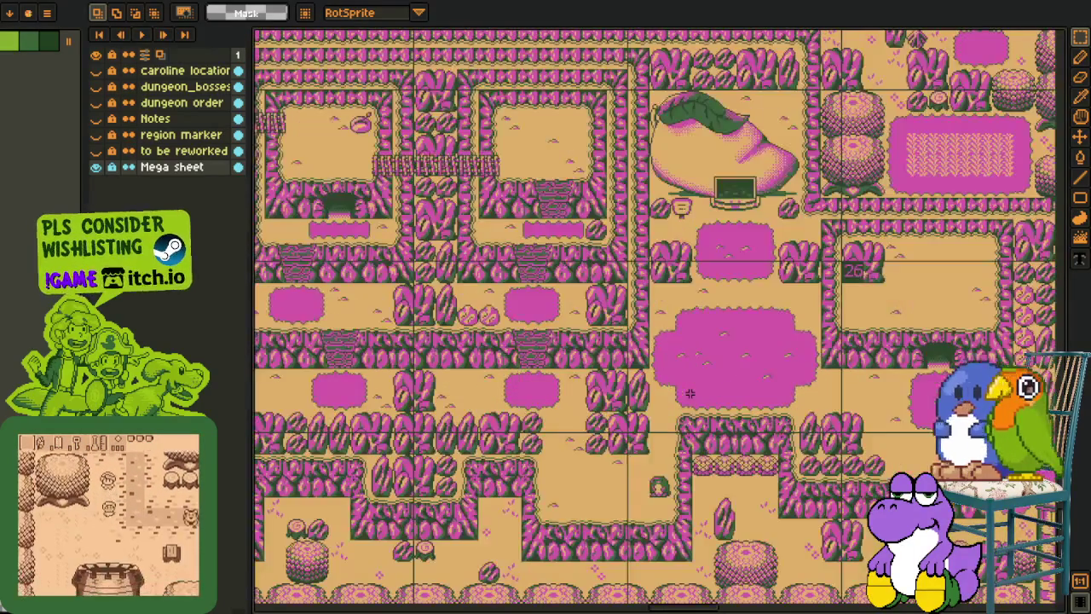
pyautogui.scroll(-1, 690, 393)
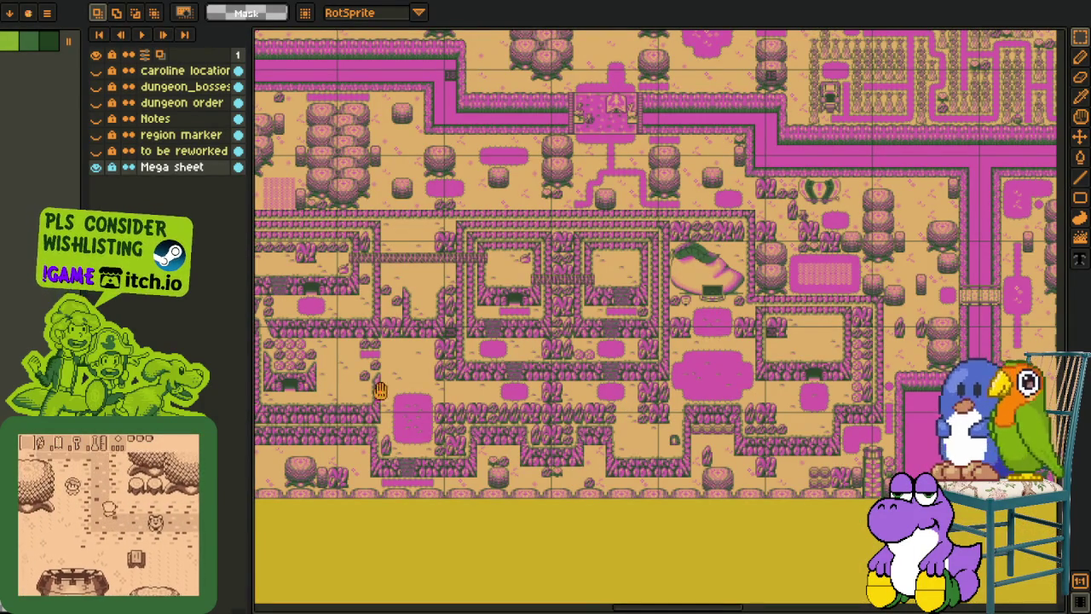
pyautogui.moveTo(407, 398)
pyautogui.mouseDown()
pyautogui.moveTo(509, 415)
pyautogui.moveTo(570, 388)
pyautogui.mouseUp()
pyautogui.scroll(1, 570, 388)
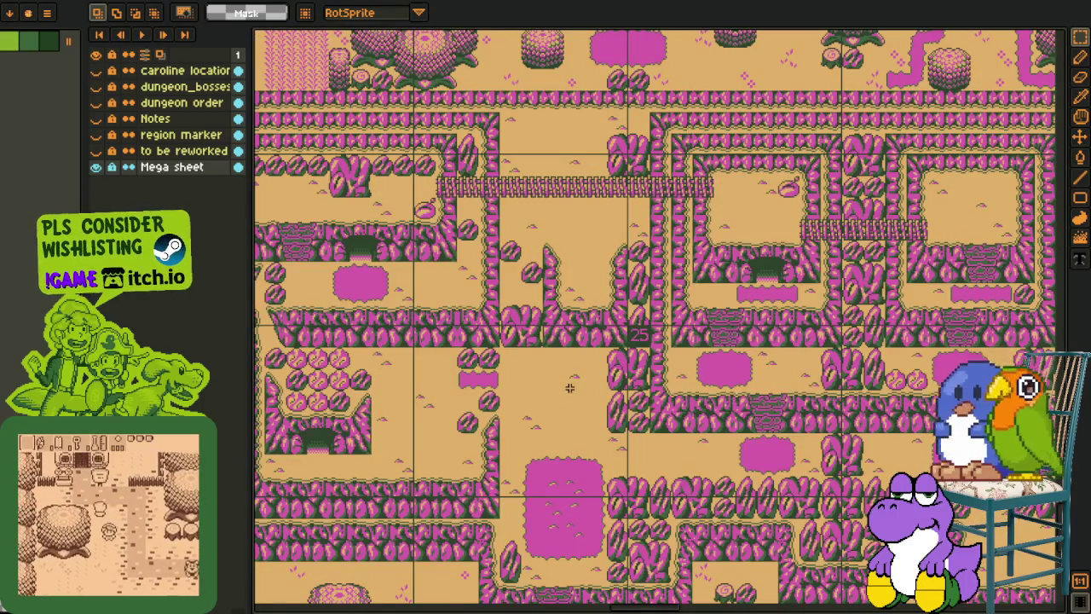
pyautogui.scroll(-1, 600, 390)
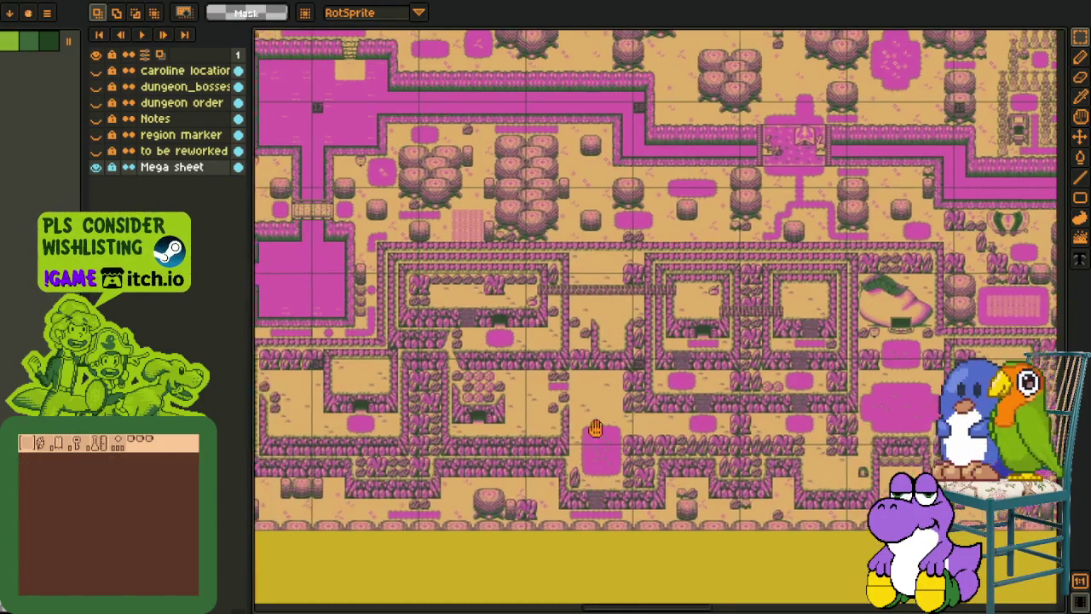
pyautogui.moveTo(516, 435); pyautogui.dragTo(592, 512)
pyautogui.scroll(1, 501, 348)
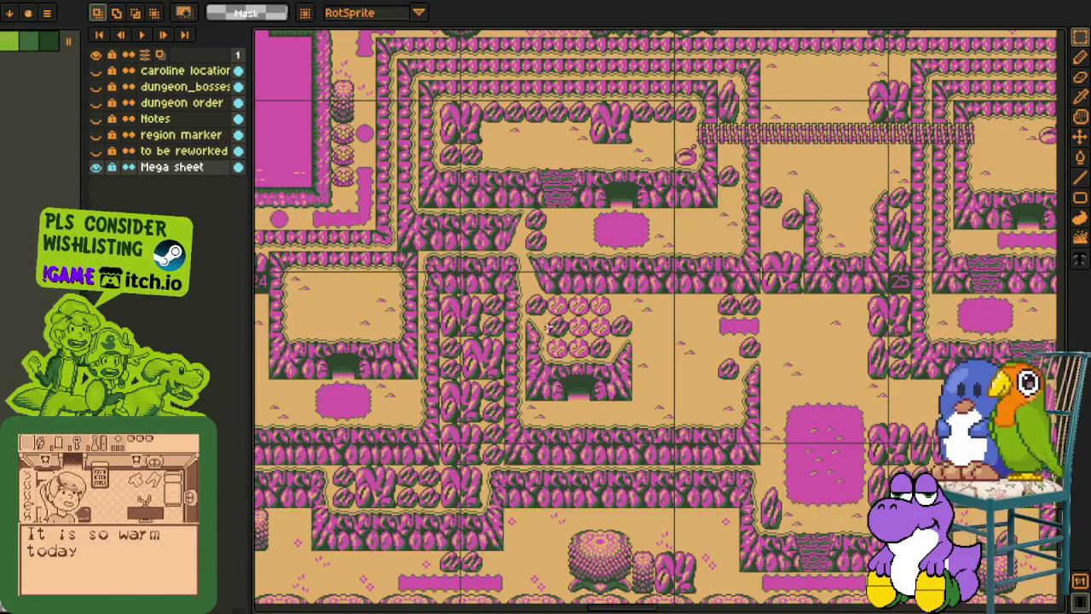
pyautogui.moveTo(897, 428); pyautogui.dragTo(692, 382)
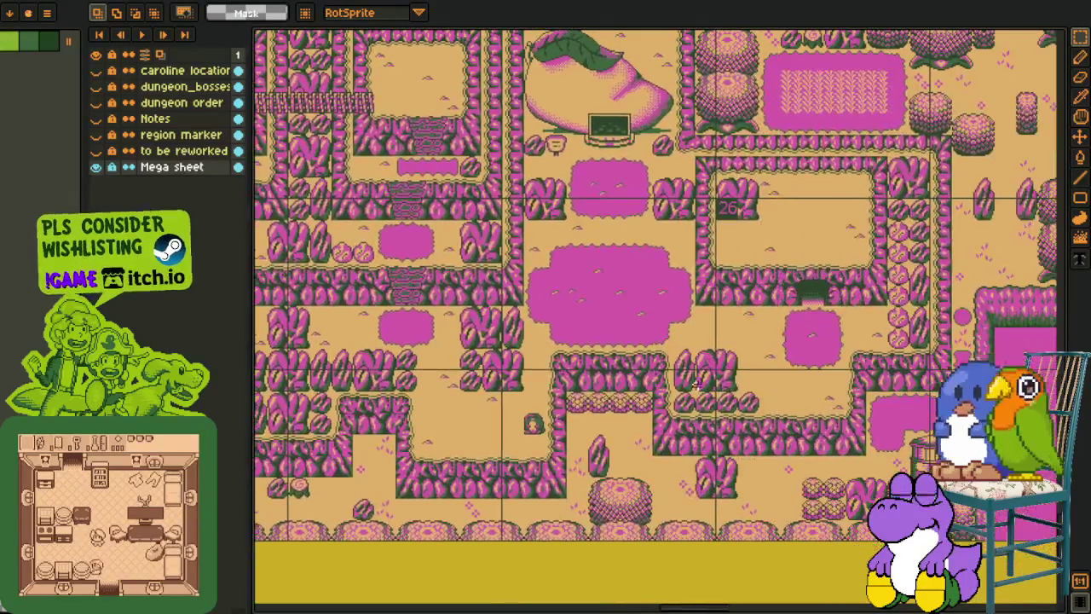
pyautogui.scroll(-1, 632, 372)
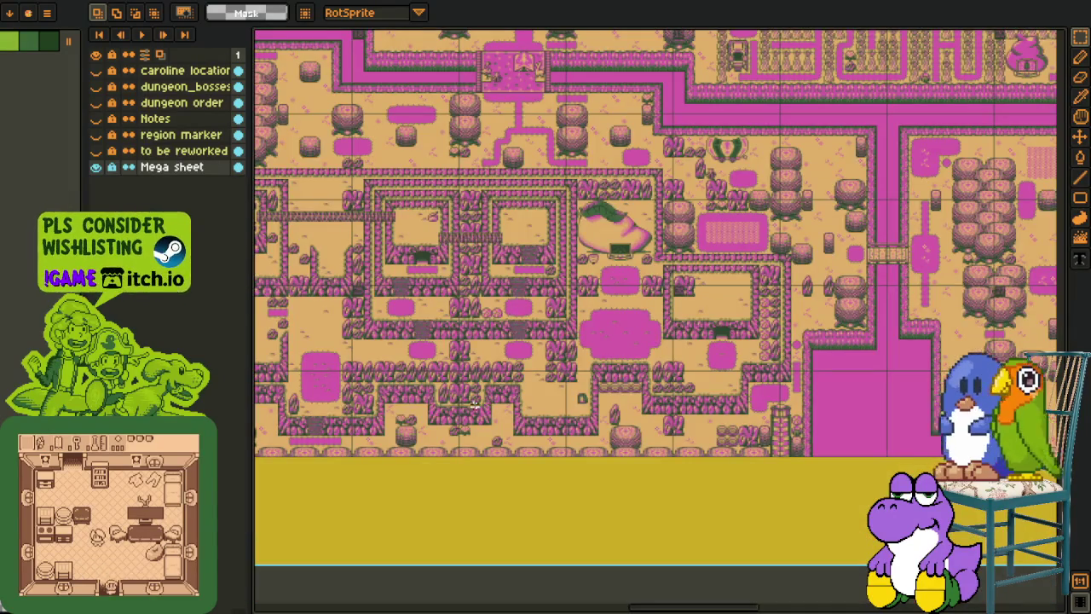
pyautogui.moveTo(474, 404); pyautogui.dragTo(671, 432)
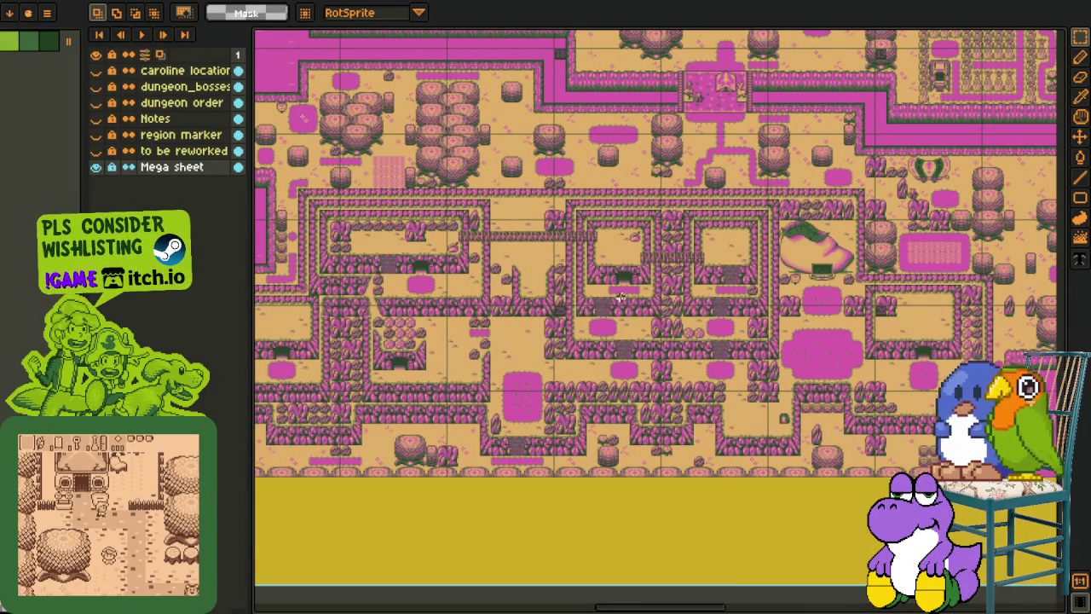
pyautogui.moveTo(883, 403); pyautogui.dragTo(471, 476)
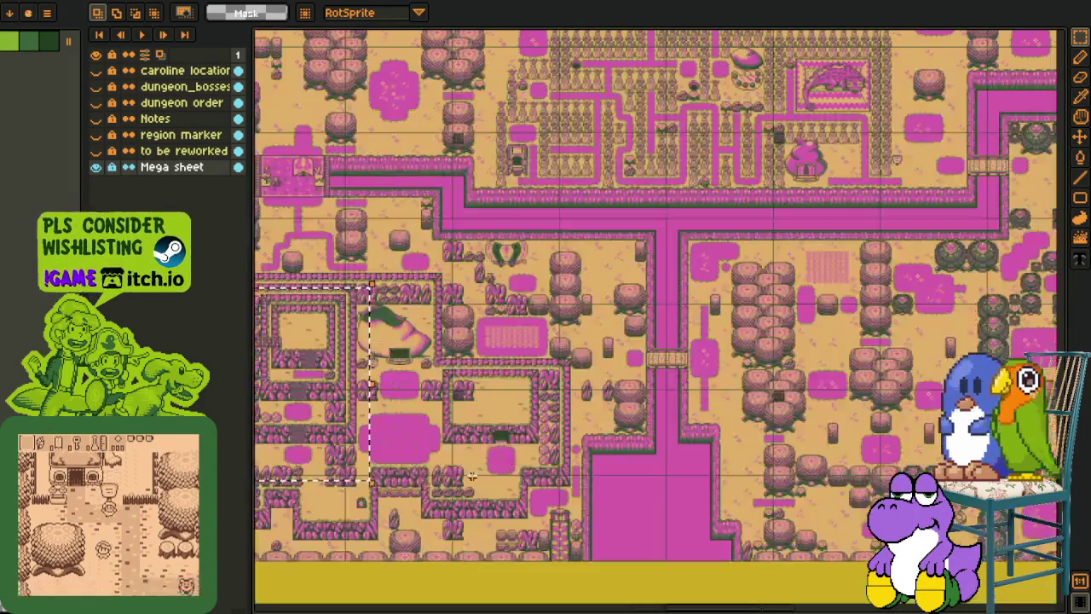
pyautogui.scroll(-1, 706, 429)
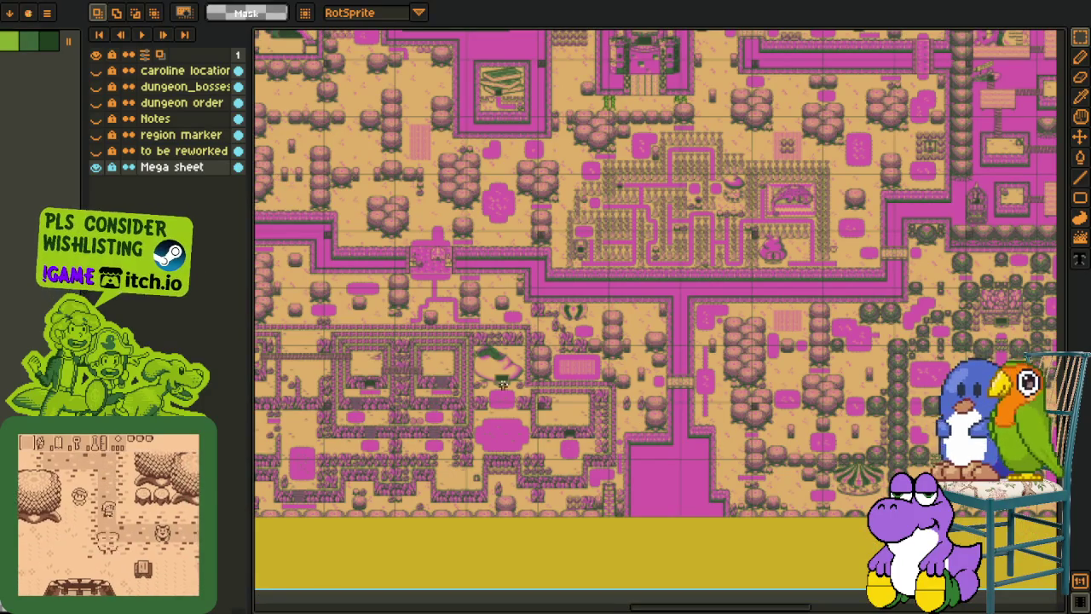
pyautogui.moveTo(483, 405); pyautogui.dragTo(579, 388)
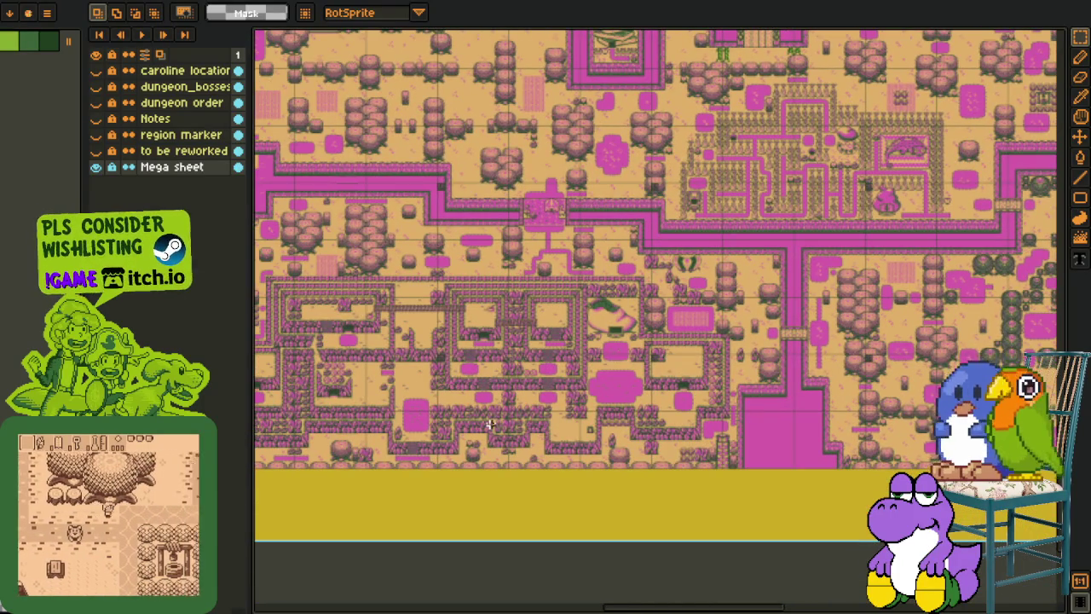
pyautogui.scroll(1, 503, 418)
pyautogui.scroll(1, 545, 401)
pyautogui.scroll(2, 579, 396)
pyautogui.scroll(1, 606, 397)
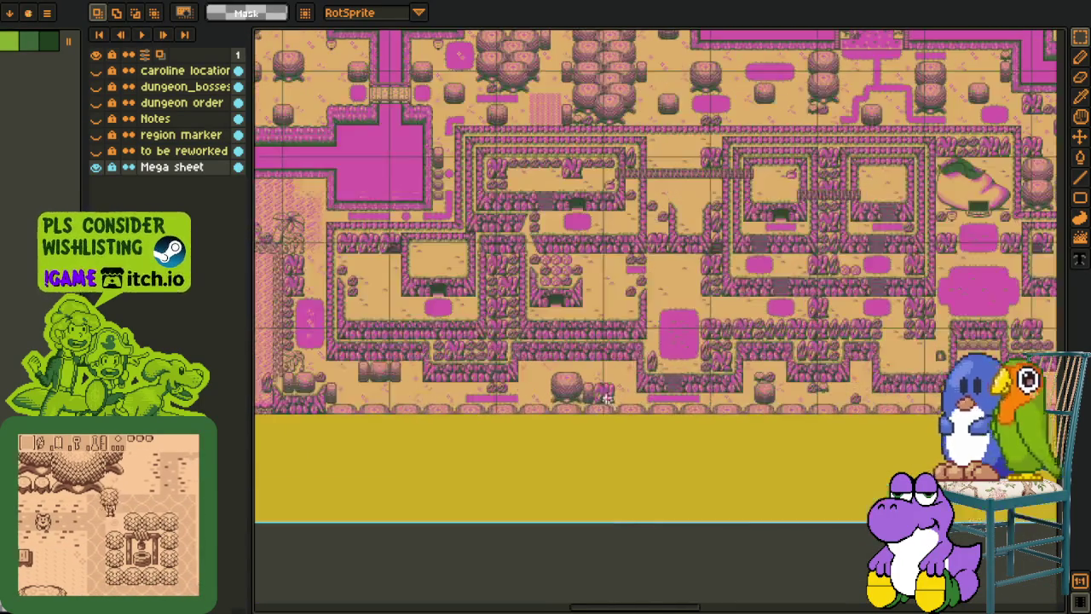
pyautogui.scroll(1, 606, 398)
pyautogui.scroll(1, 398, 454)
pyautogui.click(508, 257)
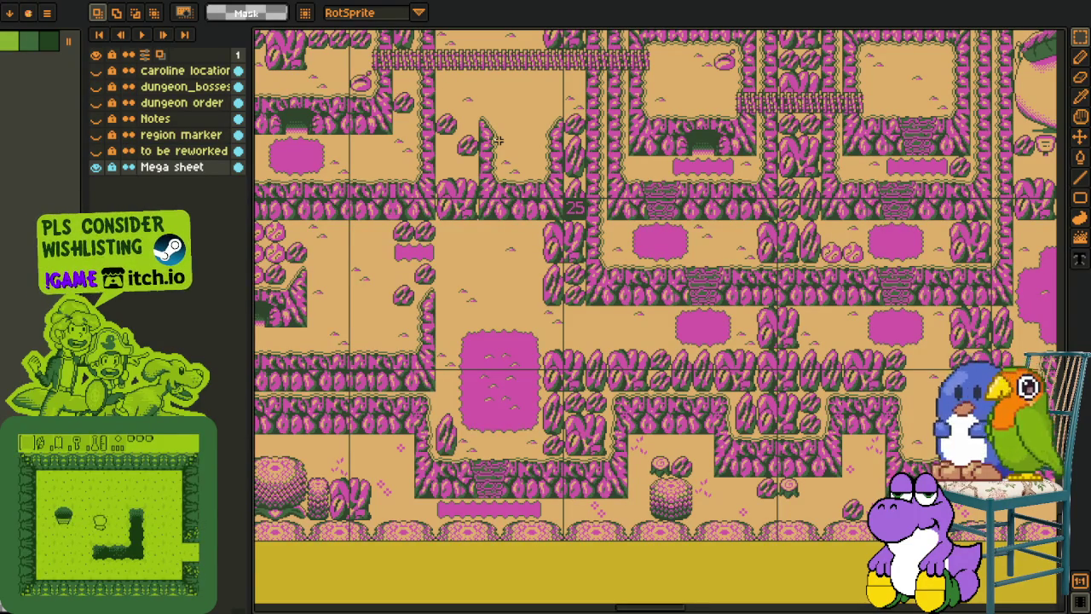
pyautogui.scroll(-3, 611, 162)
pyautogui.scroll(1, 821, 239)
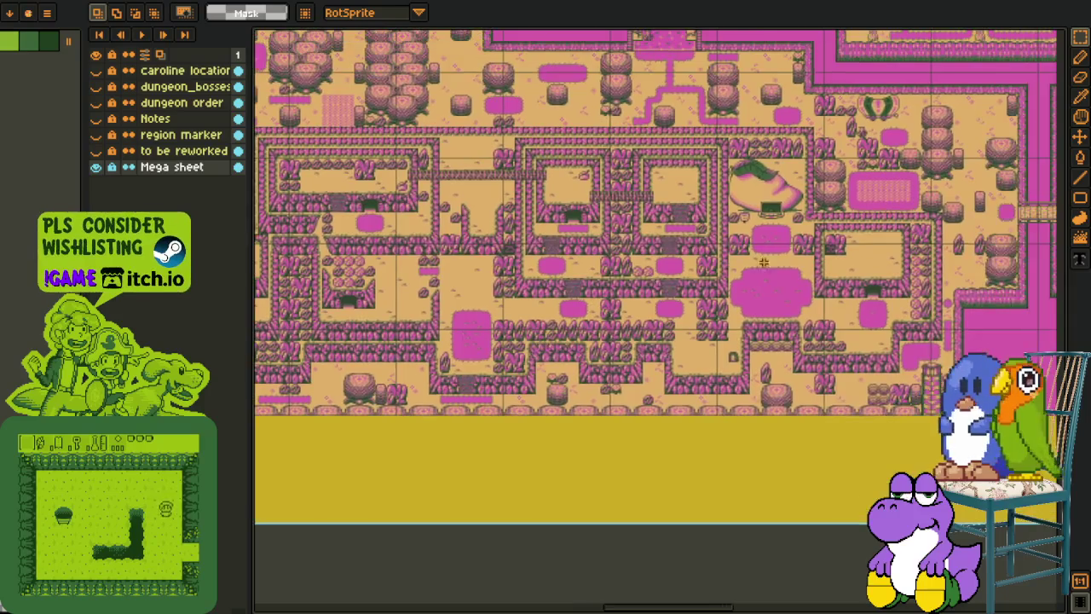
pyautogui.scroll(2, 820, 238)
pyautogui.moveTo(822, 238); pyautogui.dragTo(394, 482)
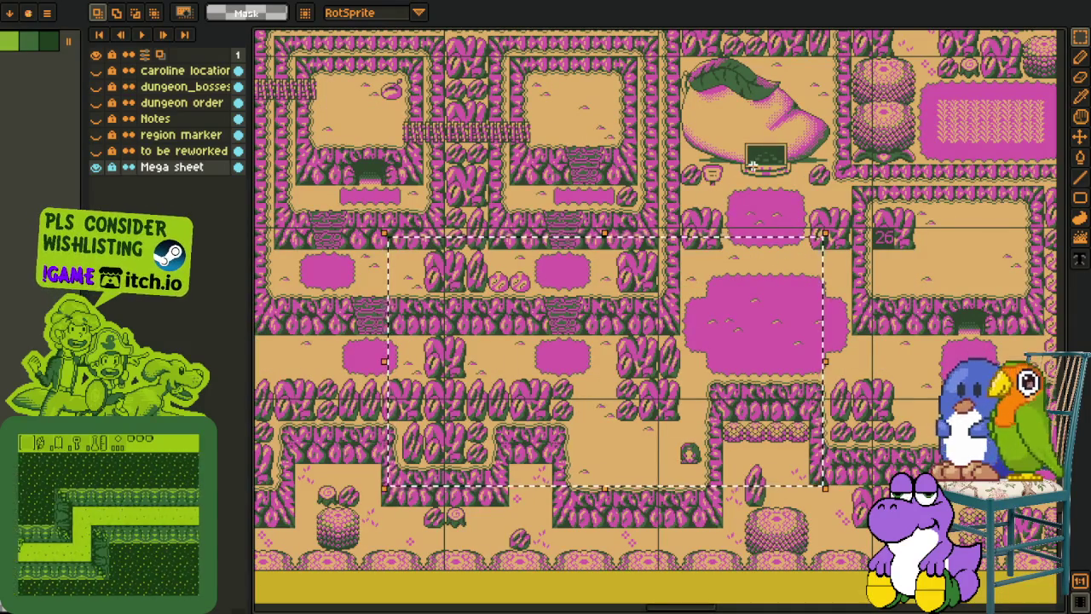
pyautogui.scroll(-2, 755, 261)
pyautogui.moveTo(755, 261); pyautogui.dragTo(621, 381)
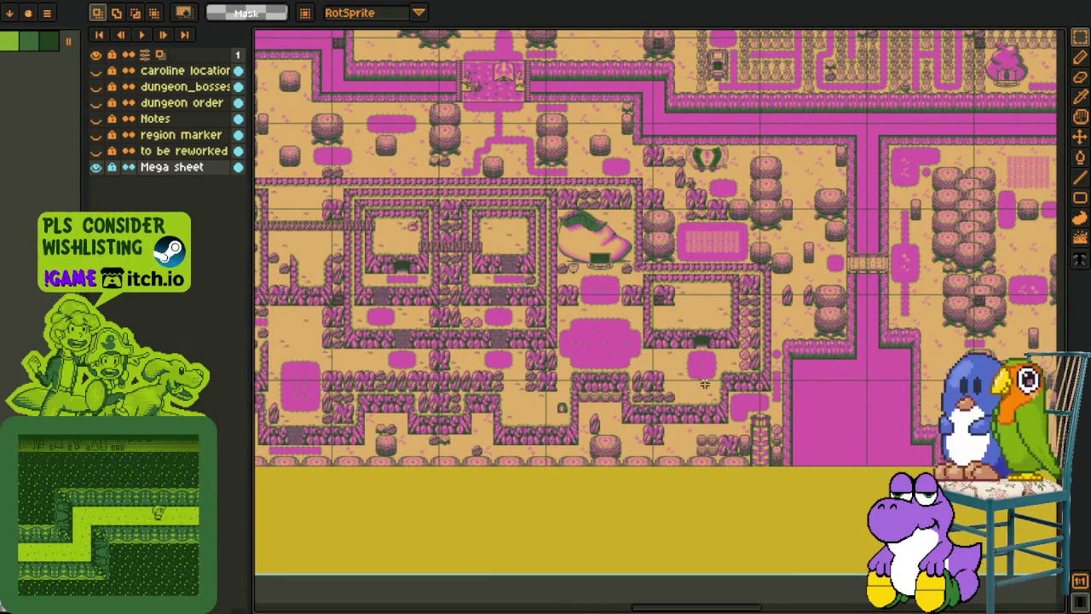
pyautogui.scroll(2, 551, 409)
pyautogui.moveTo(465, 380)
pyautogui.mouseDown()
pyautogui.moveTo(446, 372)
pyautogui.moveTo(521, 446)
pyautogui.moveTo(645, 404)
pyautogui.moveTo(756, 389)
pyautogui.mouseUp()
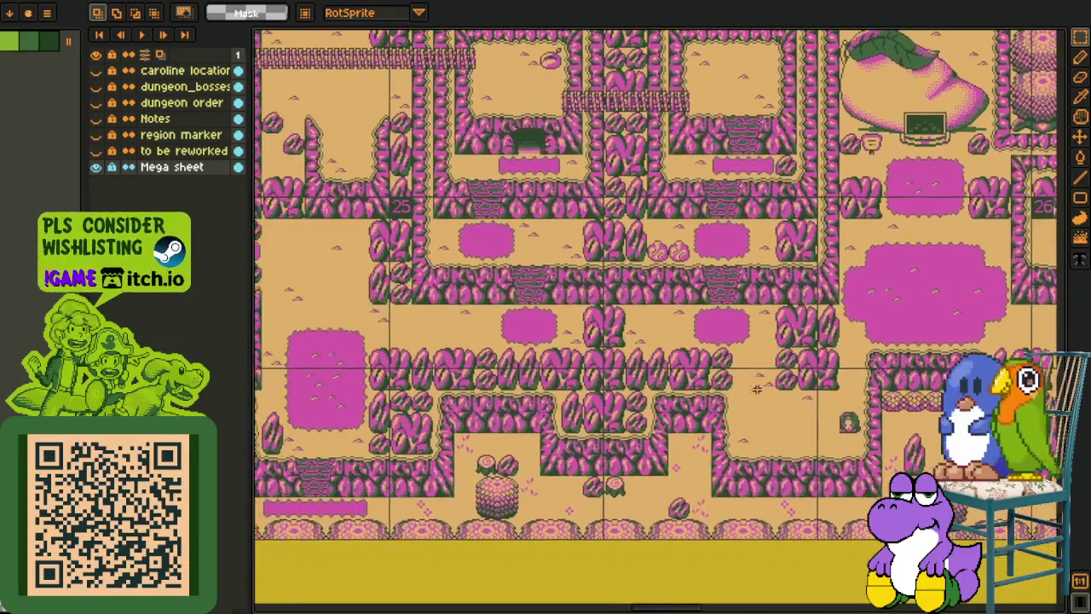
pyautogui.scroll(2, 652, 393)
pyautogui.hscroll(-5, 446, 290)
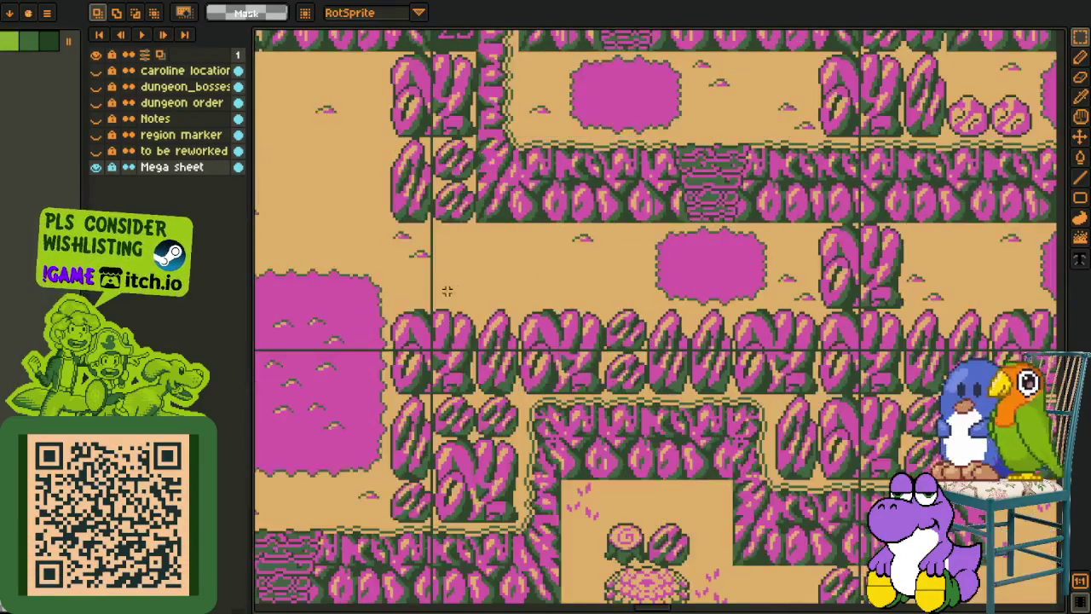
pyautogui.moveTo(604, 304); pyautogui.dragTo(767, 382)
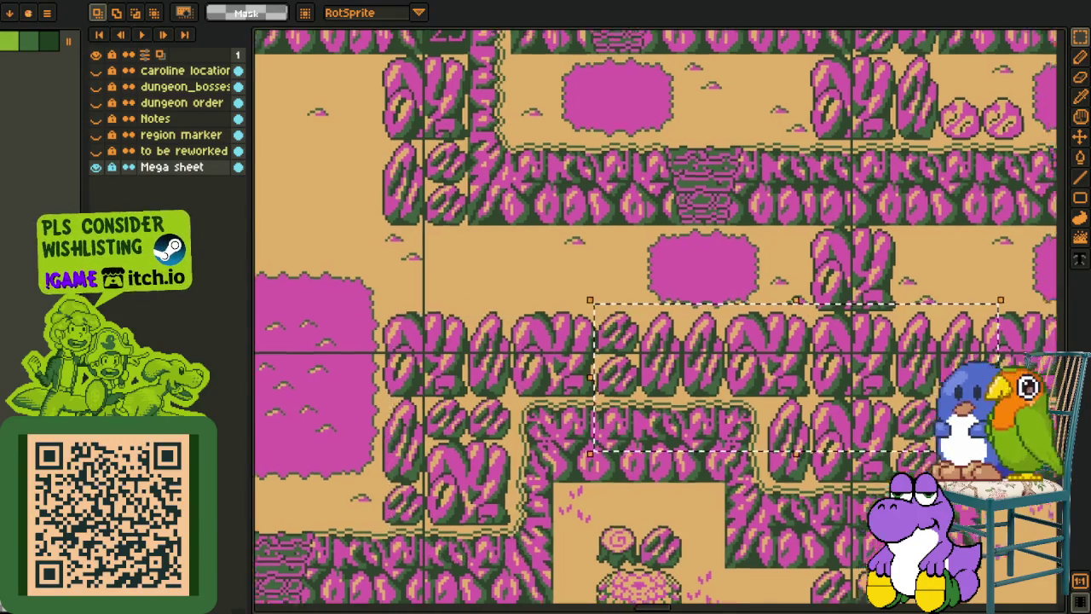
pyautogui.hscroll(-5, 603, 344)
pyautogui.moveTo(691, 228); pyautogui.dragTo(850, 400)
pyautogui.hscroll(7, 921, 389)
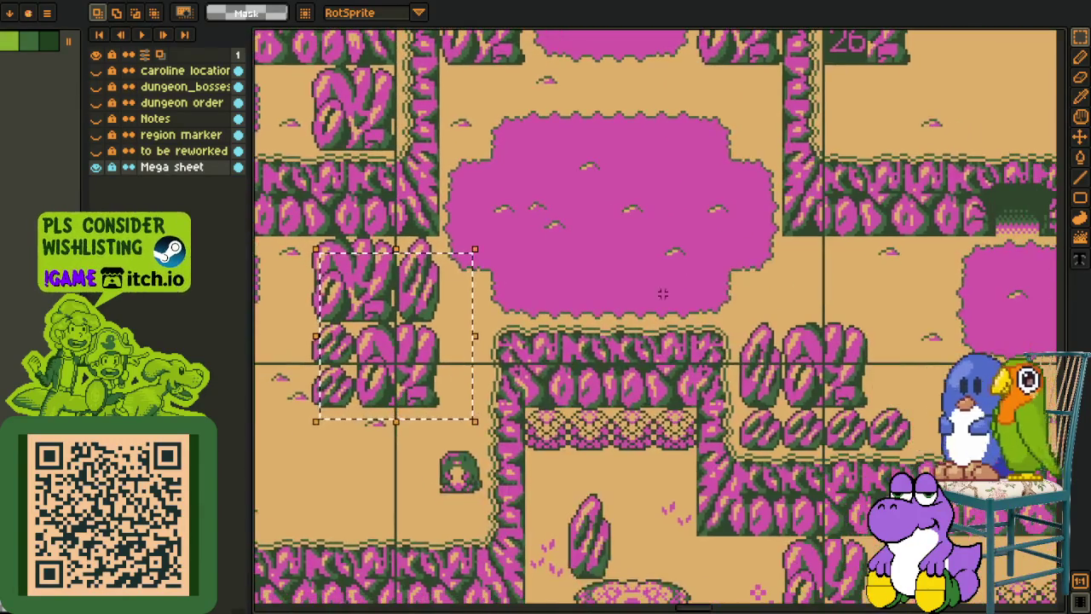
pyautogui.moveTo(757, 277); pyautogui.dragTo(882, 477)
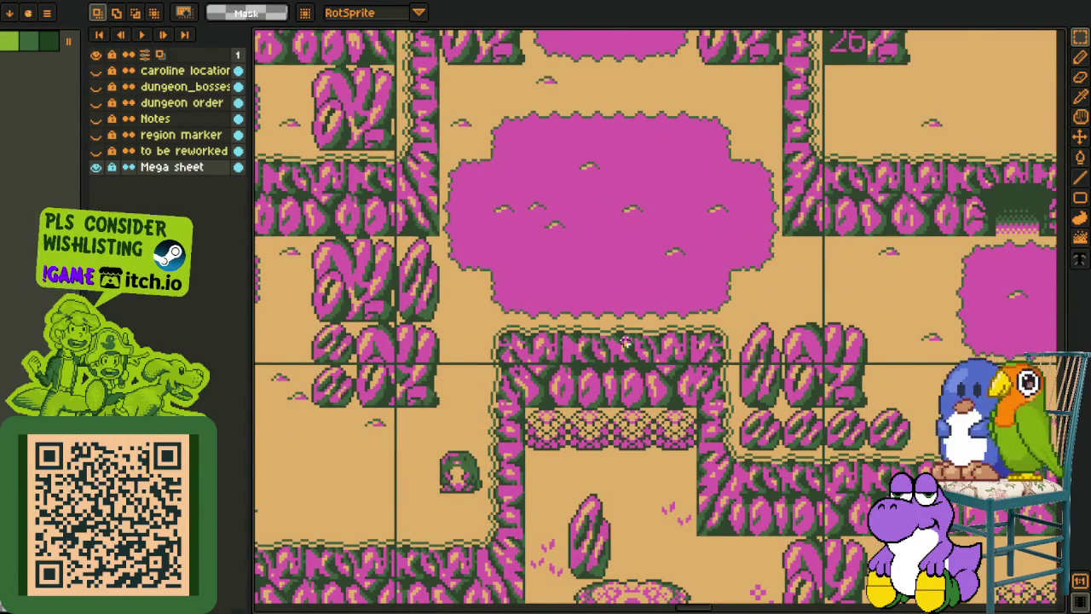
pyautogui.scroll(-3, 625, 340)
pyautogui.scroll(1, 565, 358)
pyautogui.moveTo(416, 351); pyautogui.dragTo(553, 348)
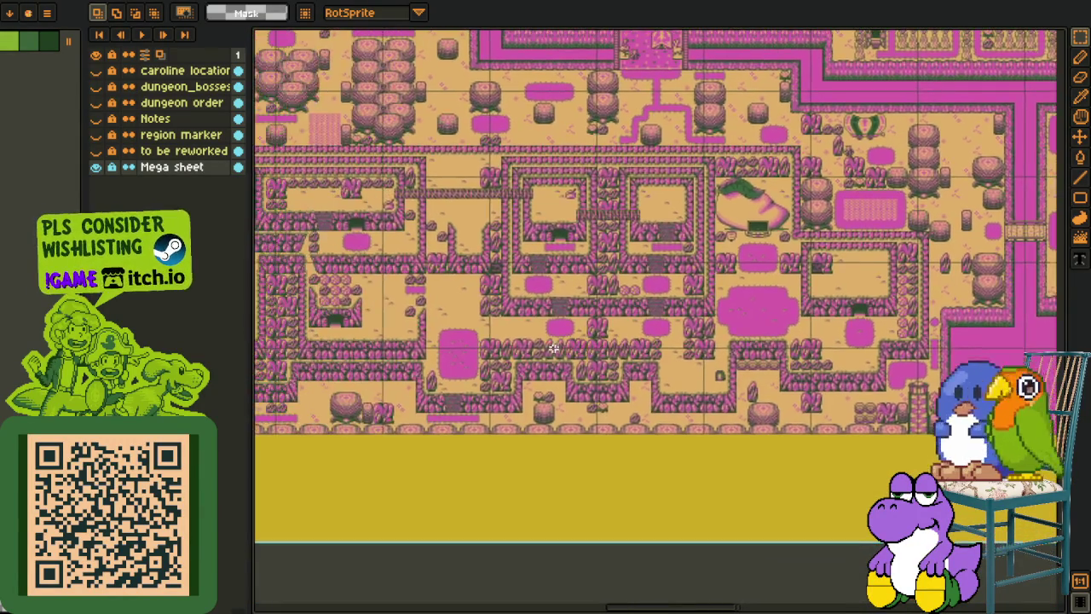
pyautogui.moveTo(444, 344); pyautogui.dragTo(545, 348)
pyautogui.scroll(2, 560, 350)
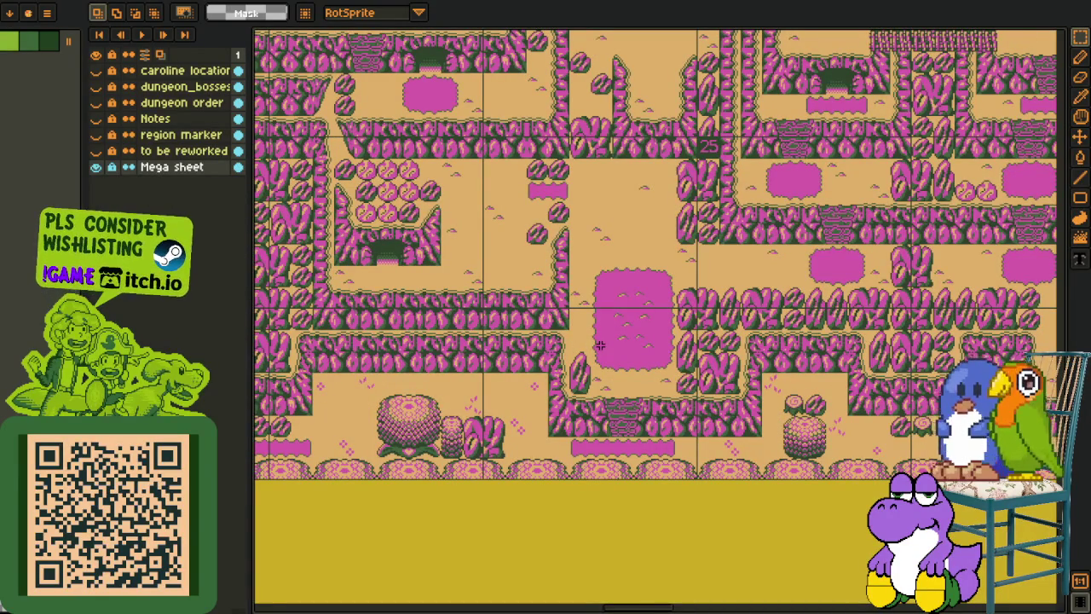
pyautogui.scroll(-2, 600, 345)
pyautogui.moveTo(600, 344)
pyautogui.mouseDown()
pyautogui.moveTo(726, 327)
pyautogui.moveTo(596, 401)
pyautogui.moveTo(546, 345)
pyautogui.mouseUp()
pyautogui.scroll(2, 726, 326)
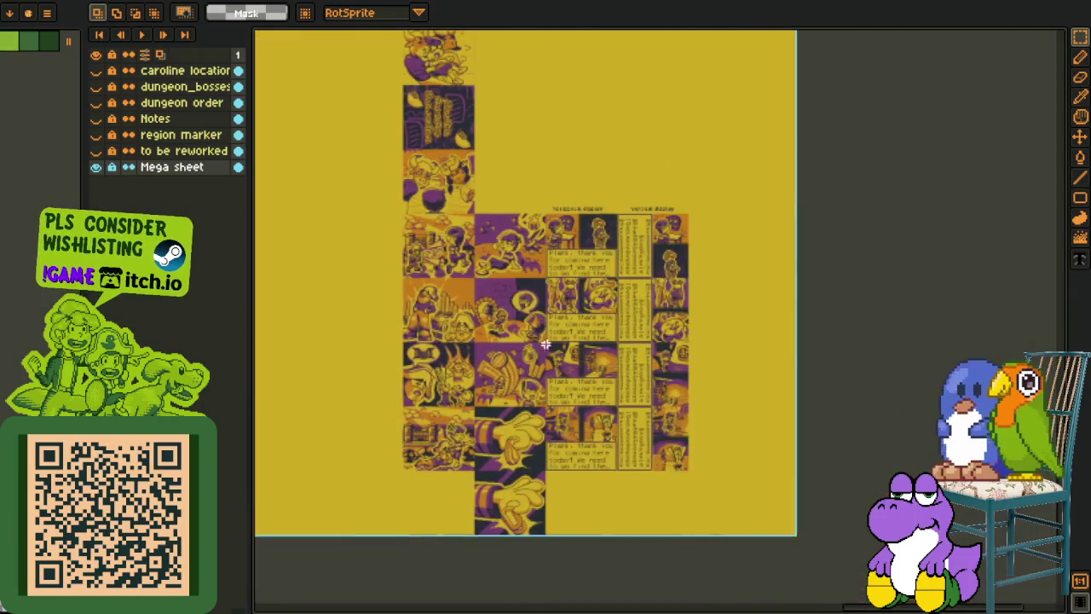
pyautogui.scroll(1, 554, 358)
pyautogui.scroll(1, 554, 358)
pyautogui.scroll(1, 511, 358)
pyautogui.scroll(-3, 627, 280)
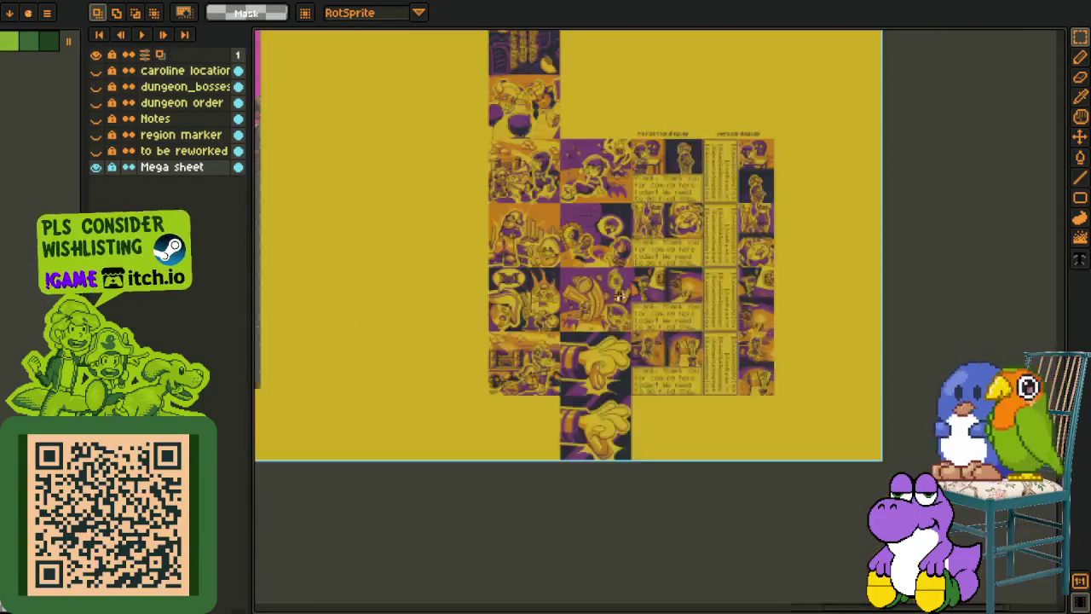
pyautogui.scroll(3, 613, 300)
pyautogui.scroll(-2, 612, 300)
pyautogui.scroll(2, 616, 311)
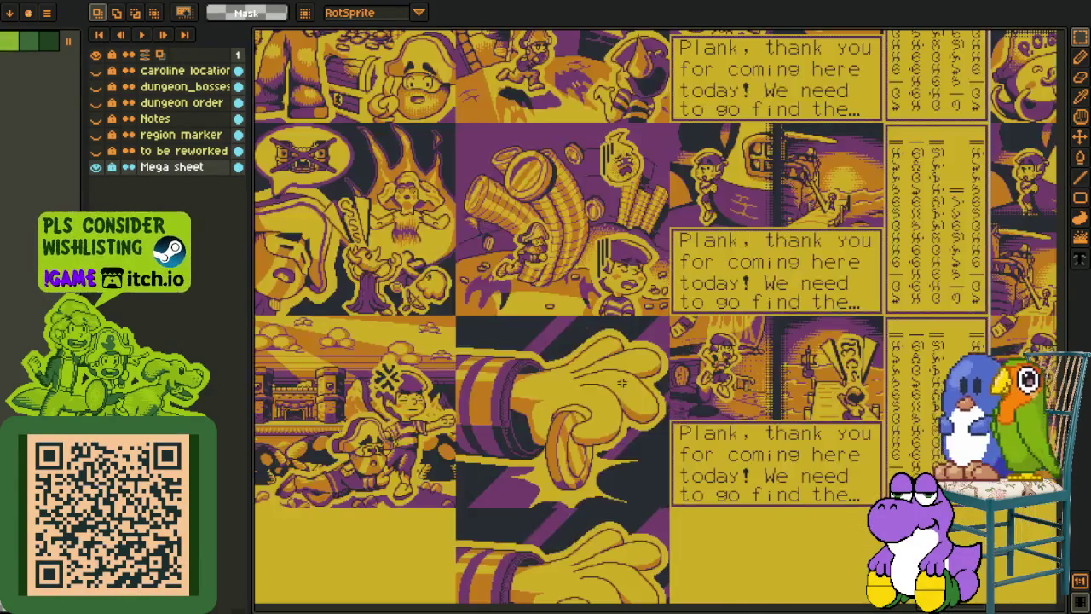
pyautogui.scroll(2, 619, 319)
pyautogui.moveTo(619, 328)
pyautogui.mouseDown()
pyautogui.moveTo(630, 436)
pyautogui.moveTo(611, 472)
pyautogui.mouseUp()
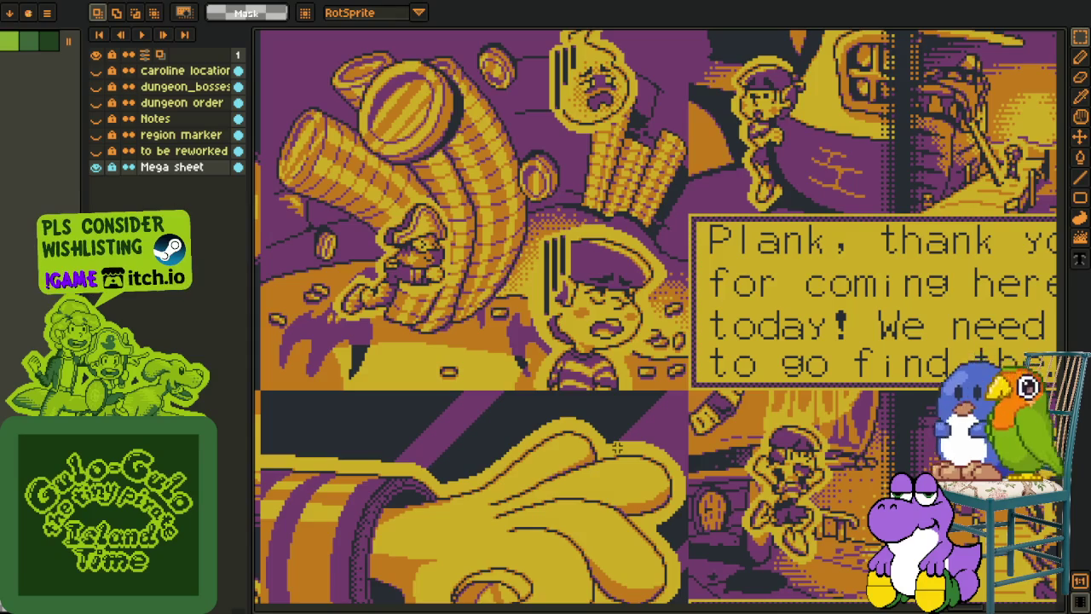
pyautogui.scroll(-2, 616, 445)
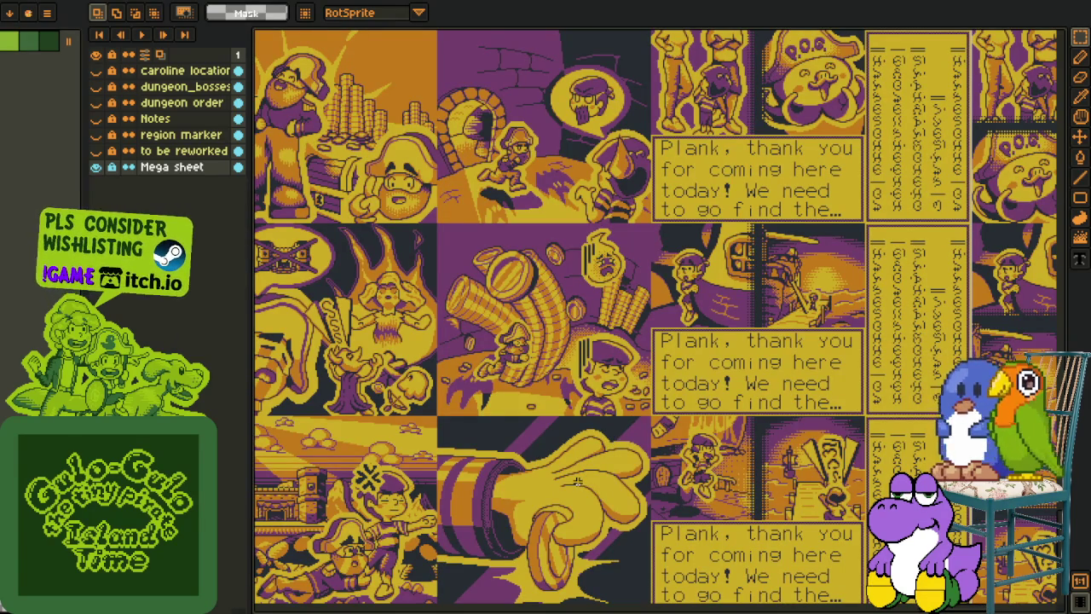
pyautogui.scroll(2, 631, 494)
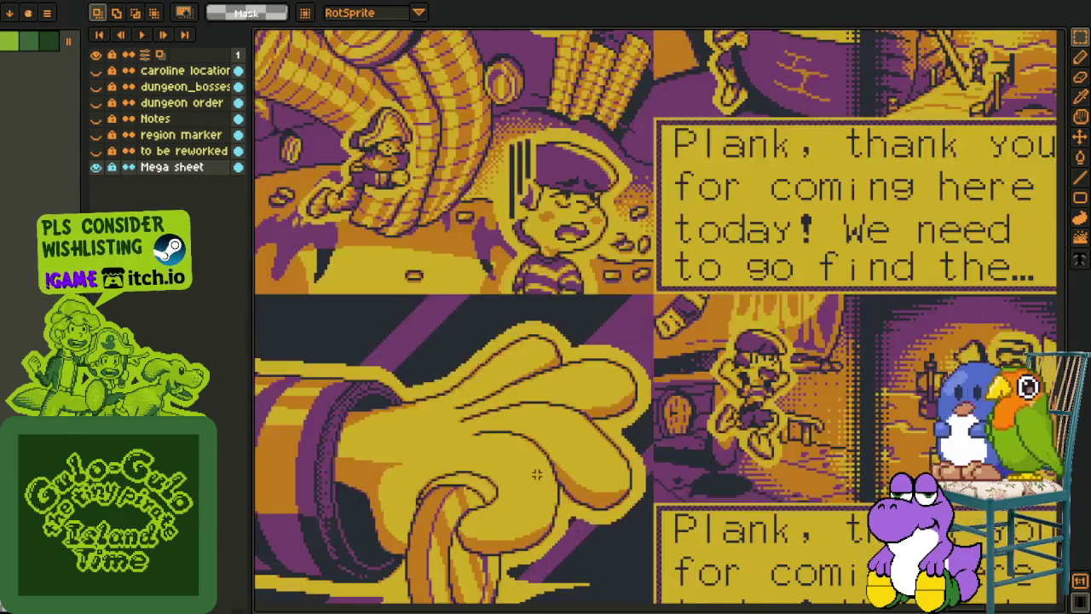
pyautogui.scroll(1, 563, 484)
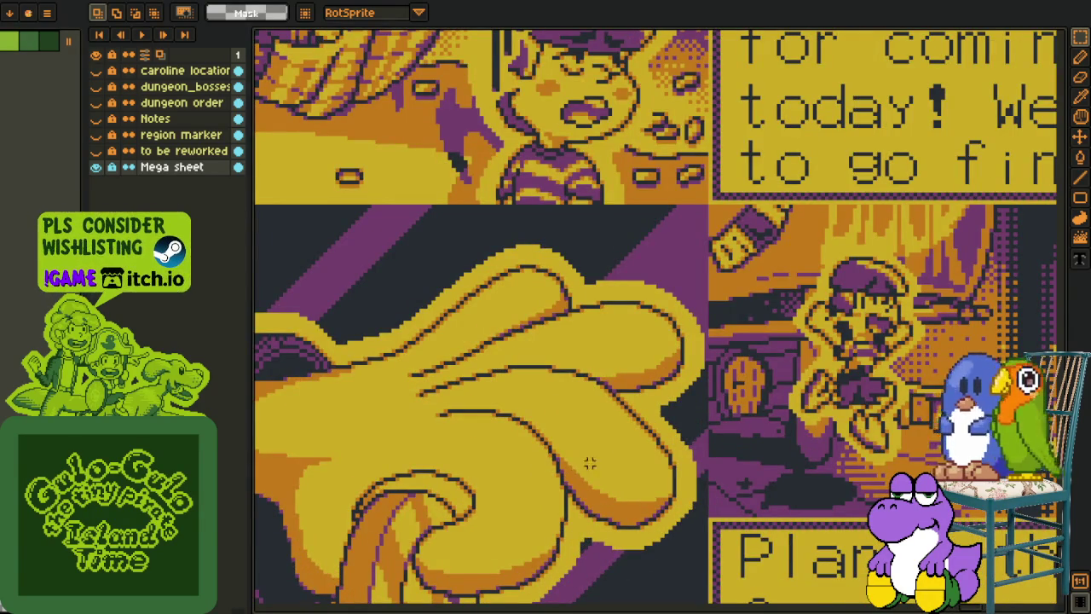
pyautogui.scroll(-1, 590, 463)
pyautogui.scroll(-1, 590, 463)
pyautogui.scroll(1, 649, 520)
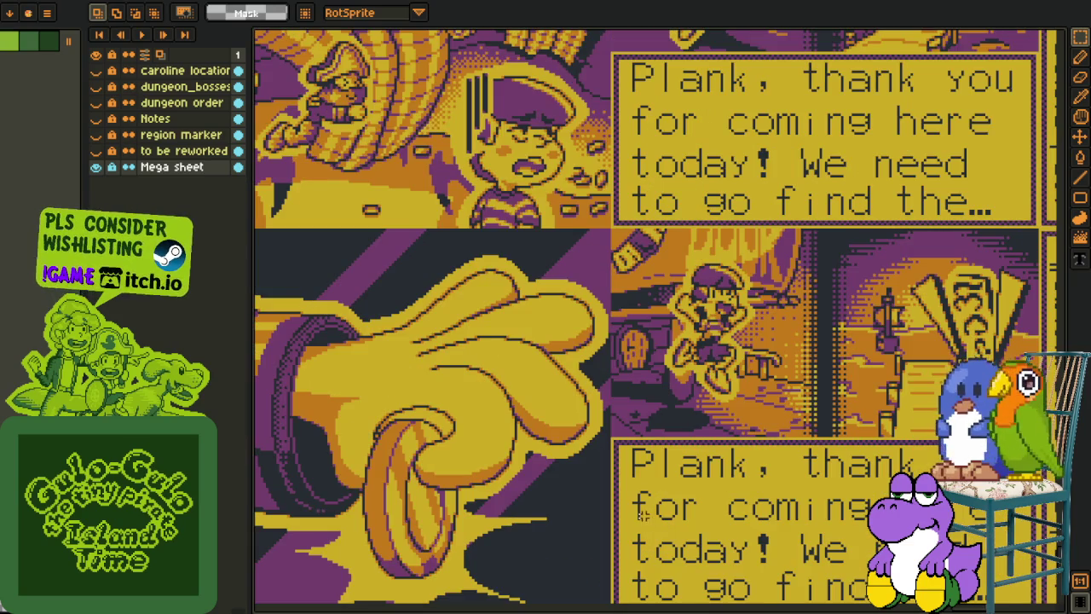
pyautogui.moveTo(482, 466); pyautogui.dragTo(601, 426)
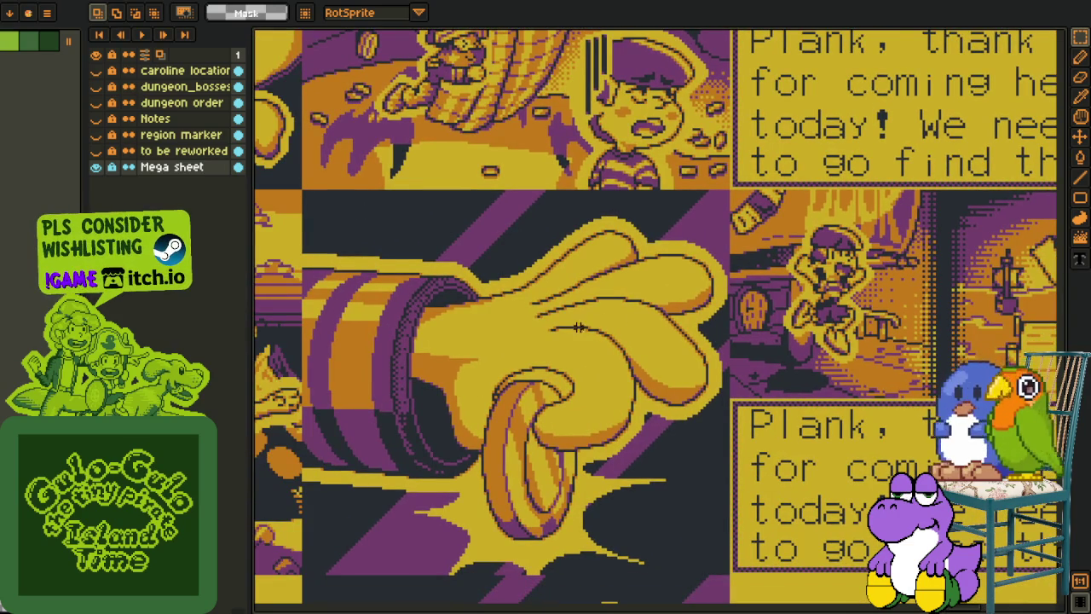
pyautogui.scroll(-1, 640, 405)
pyautogui.scroll(-1, 653, 395)
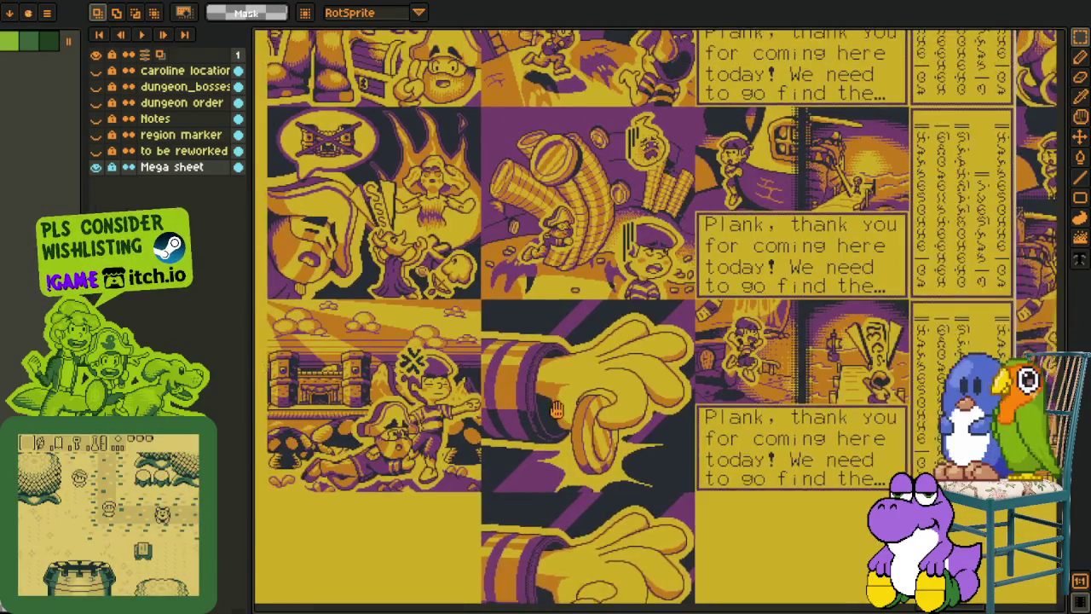
pyautogui.moveTo(540, 367); pyautogui.dragTo(553, 535)
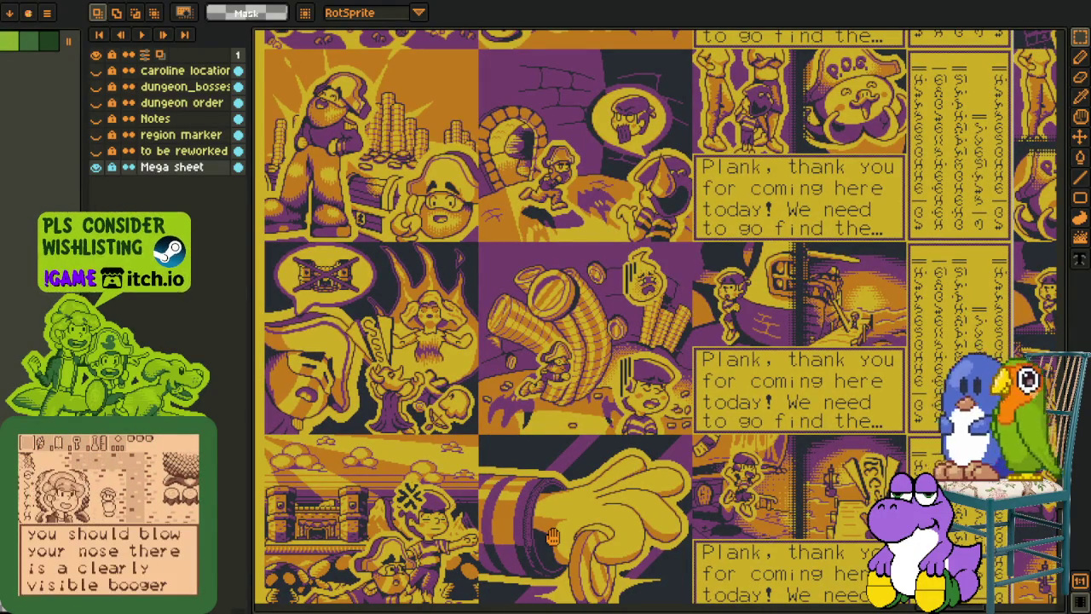
pyautogui.moveTo(552, 535)
pyautogui.mouseDown()
pyautogui.moveTo(538, 550)
pyautogui.moveTo(548, 486)
pyautogui.mouseUp()
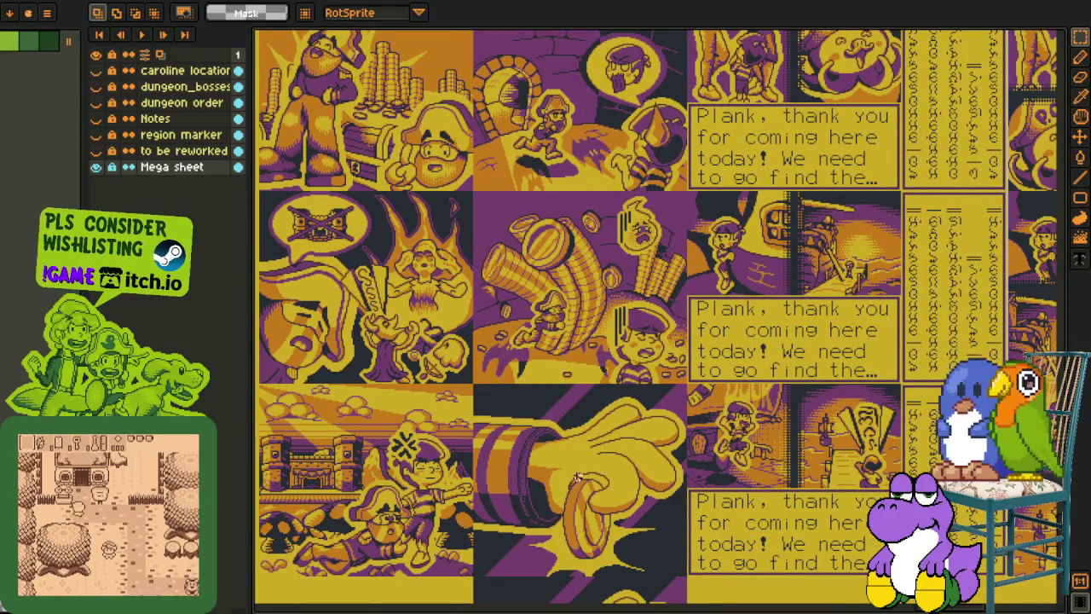
pyautogui.moveTo(634, 443); pyautogui.dragTo(598, 496)
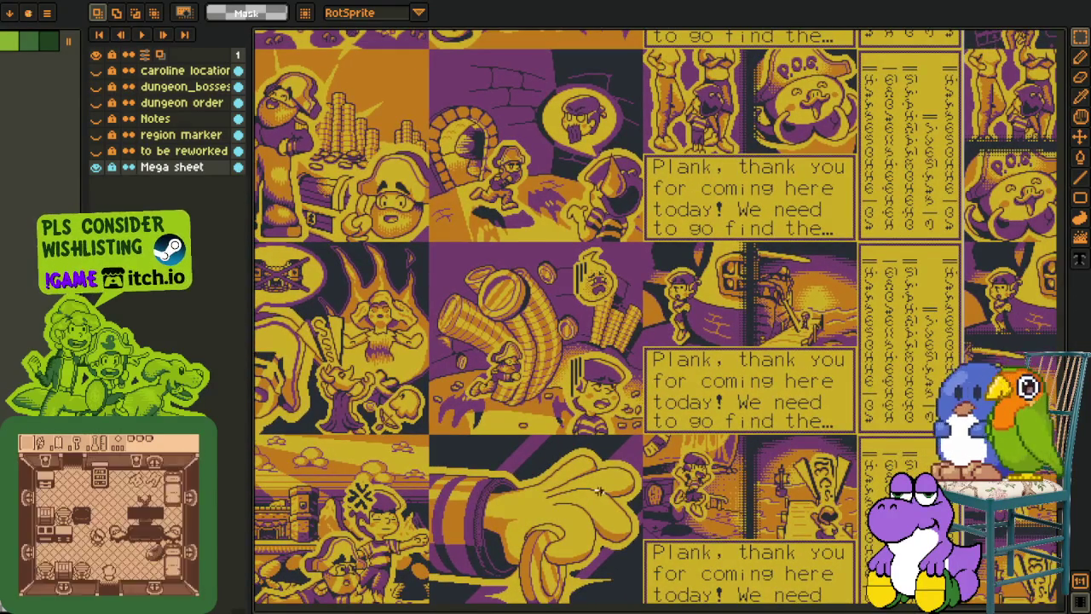
pyautogui.moveTo(623, 426); pyautogui.dragTo(628, 493)
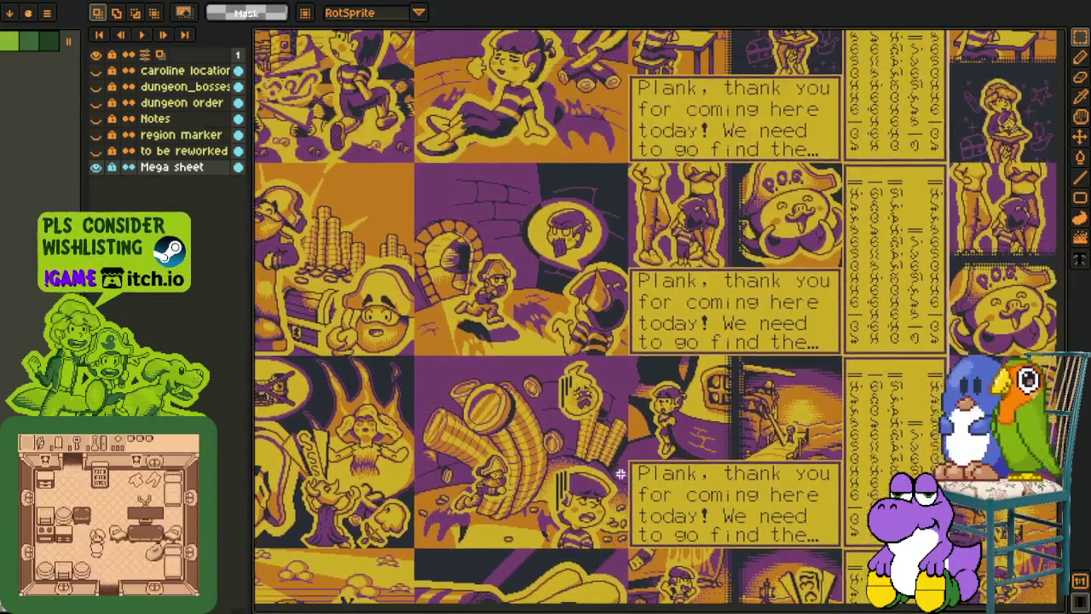
pyautogui.scroll(-3, 629, 481)
pyautogui.scroll(-1, 452, 446)
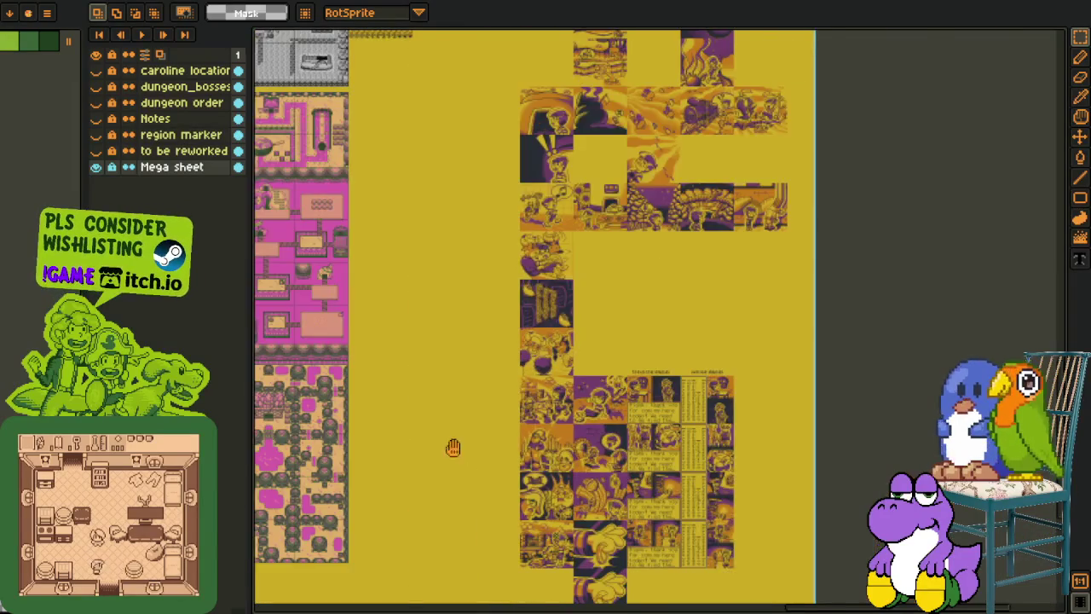
pyautogui.scroll(2, 477, 426)
pyautogui.scroll(2, 513, 421)
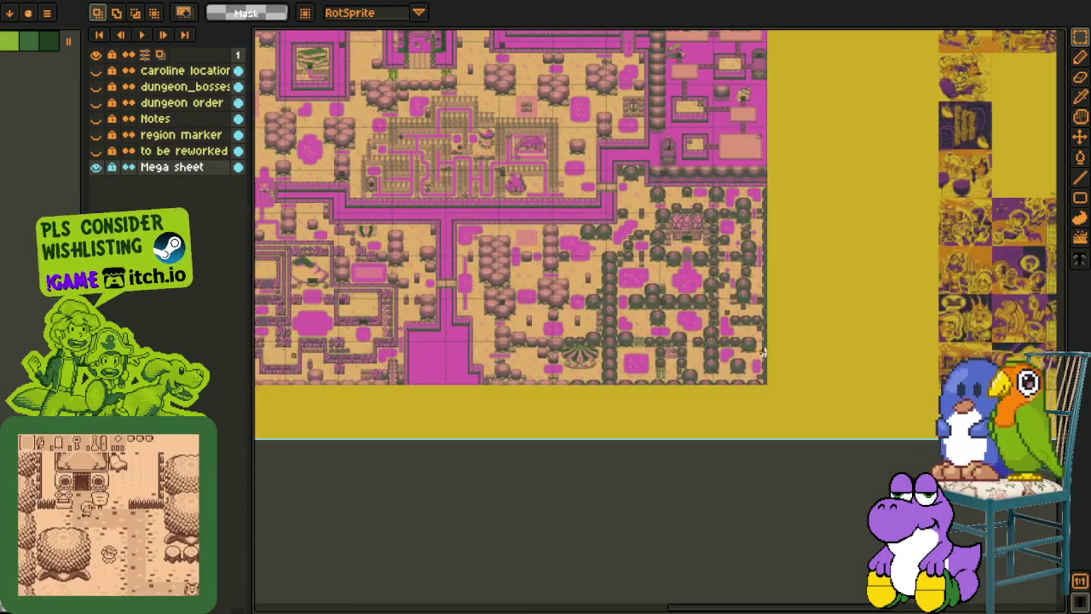
pyautogui.moveTo(591, 374); pyautogui.dragTo(476, 348)
pyautogui.scroll(1, 631, 341)
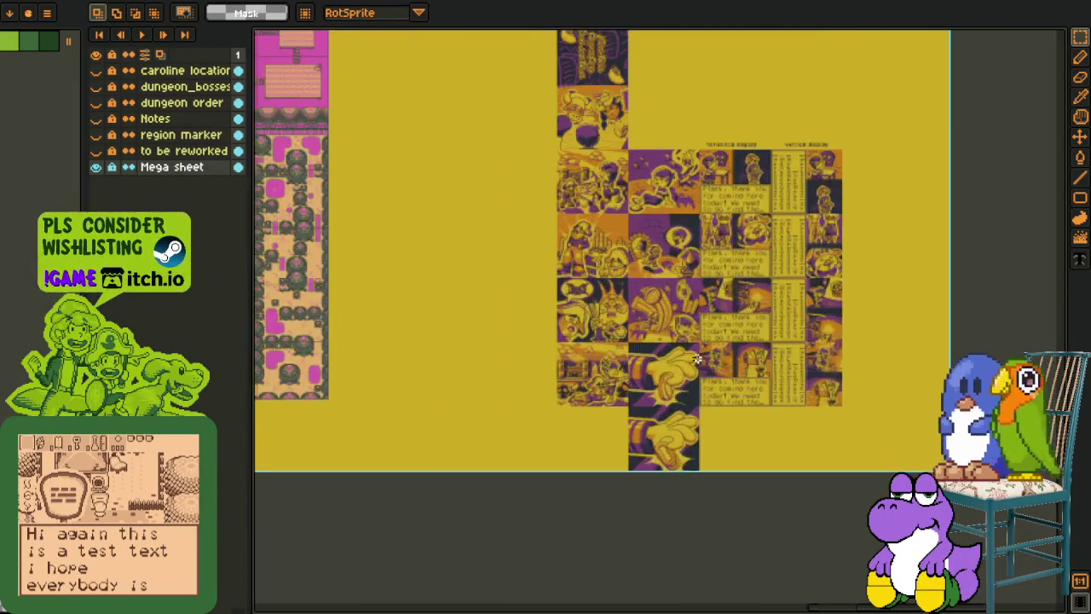
pyautogui.scroll(3, 614, 409)
pyautogui.moveTo(570, 418); pyautogui.dragTo(599, 426)
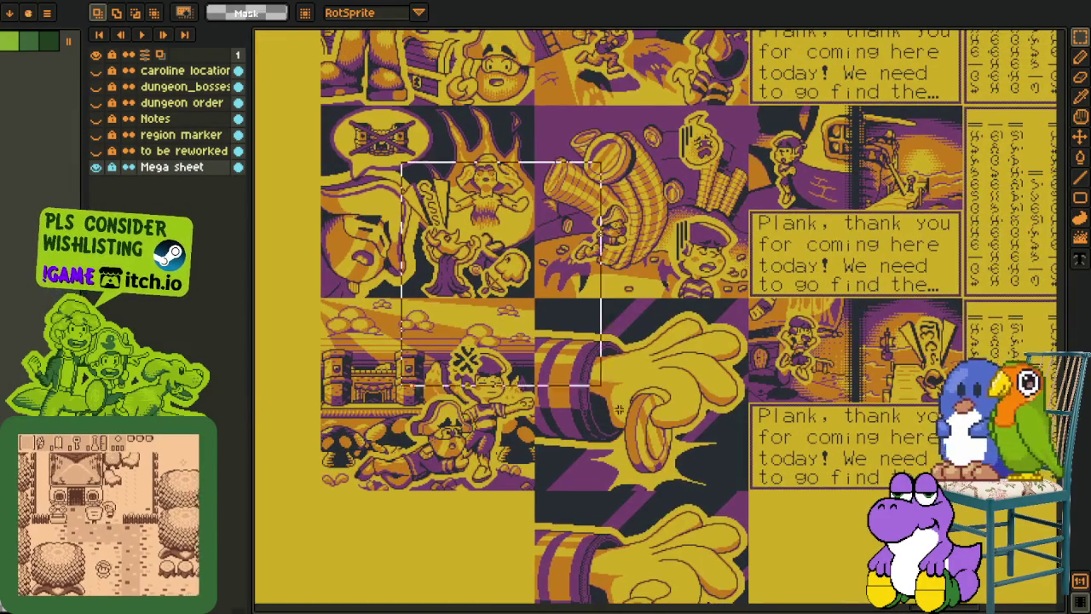
pyautogui.scroll(-2, 779, 568)
pyautogui.scroll(4, 806, 303)
pyautogui.hscroll(2, 806, 303)
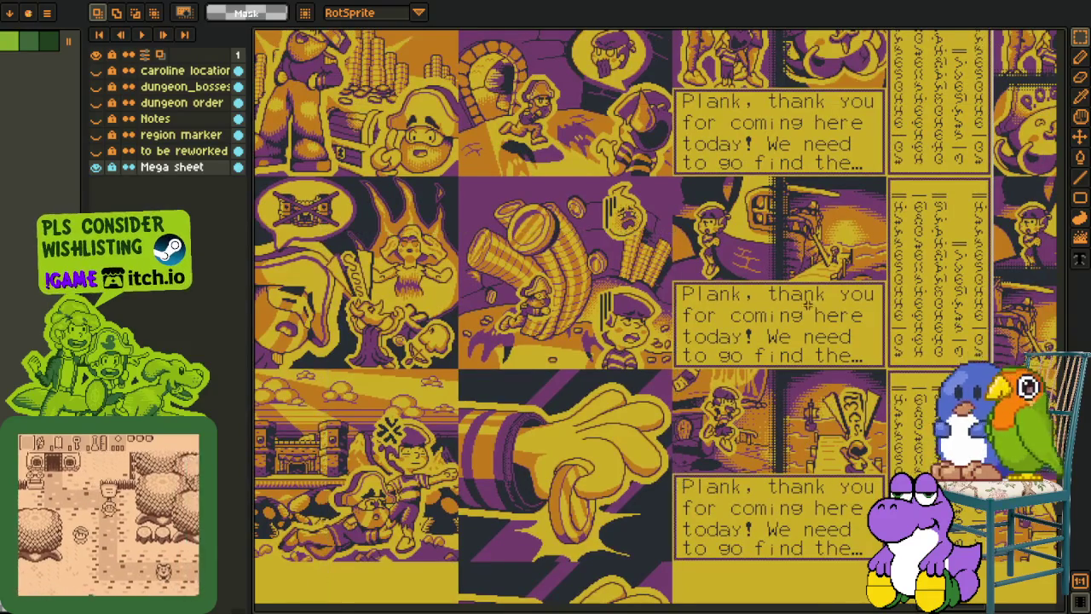
pyautogui.moveTo(806, 303); pyautogui.dragTo(762, 489)
pyautogui.scroll(-2, 605, 257)
pyautogui.scroll(1, 596, 266)
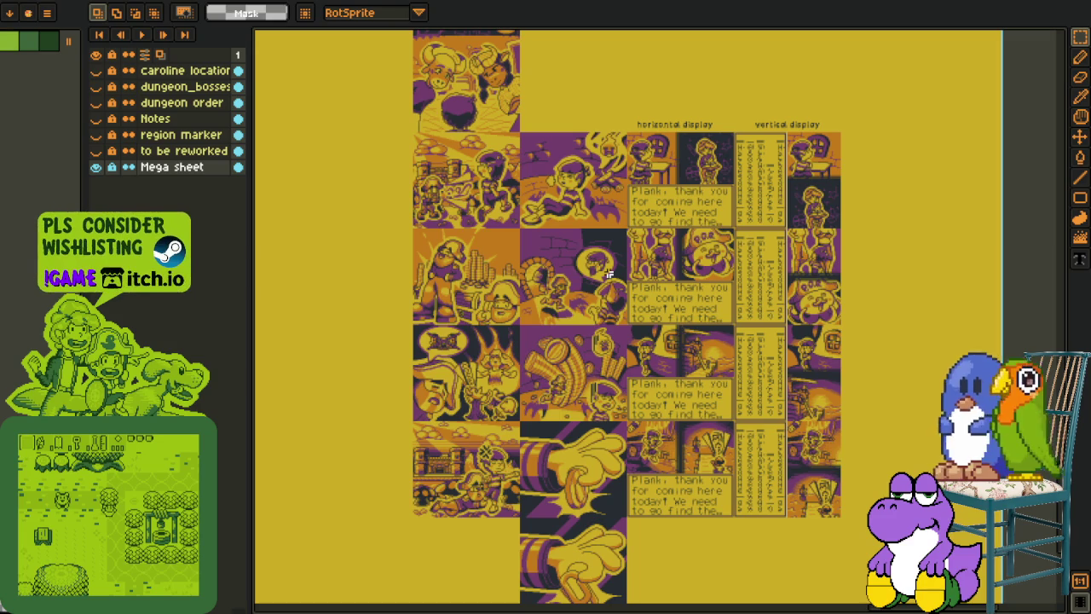
pyautogui.moveTo(602, 270); pyautogui.dragTo(648, 282)
# Zoom in and draw a rectangular selection around the leaf-roofed hut.
pyautogui.scroll(2, 648, 281)
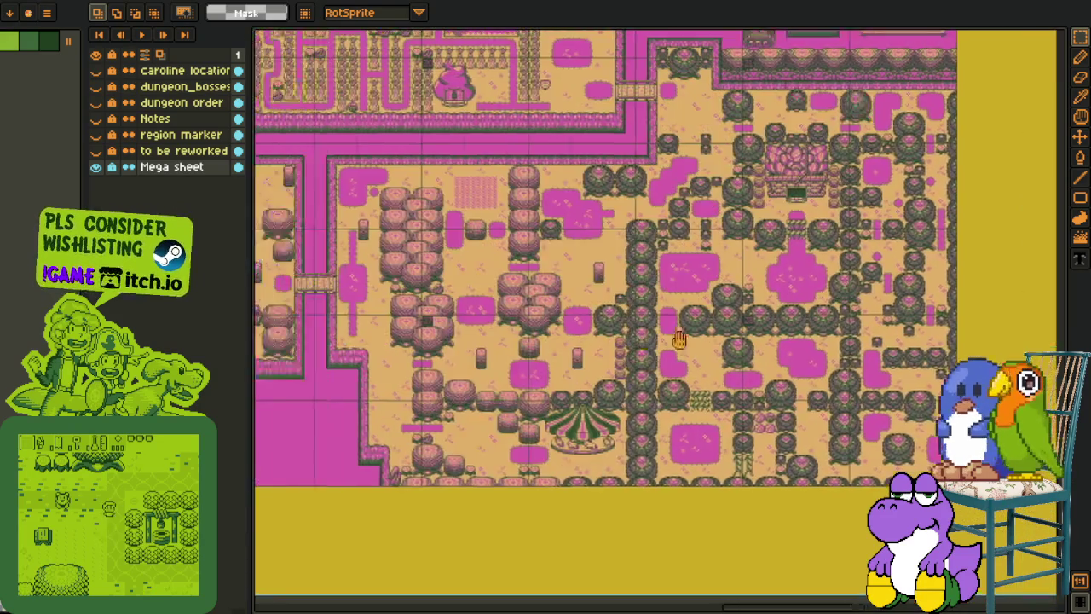
pyautogui.scroll(2, 472, 206)
pyautogui.scroll(2, 471, 207)
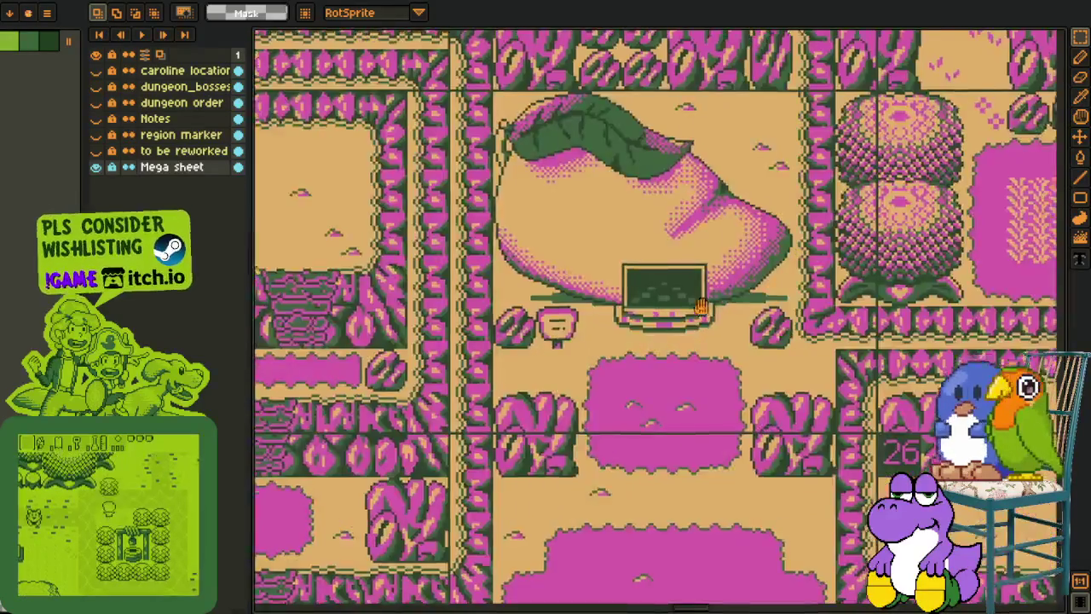
pyautogui.scroll(1, 471, 206)
pyautogui.moveTo(452, 191); pyautogui.dragTo(1048, 597)
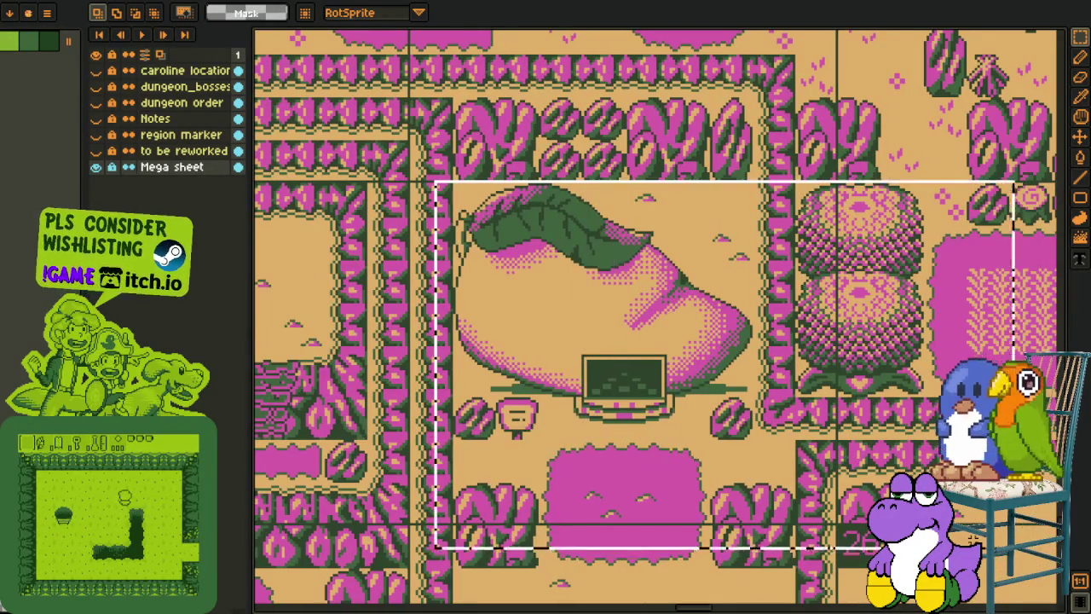
pyautogui.moveTo(1049, 597)
pyautogui.mouseDown()
pyautogui.moveTo(778, 514)
pyautogui.moveTo(832, 520)
pyautogui.mouseUp()
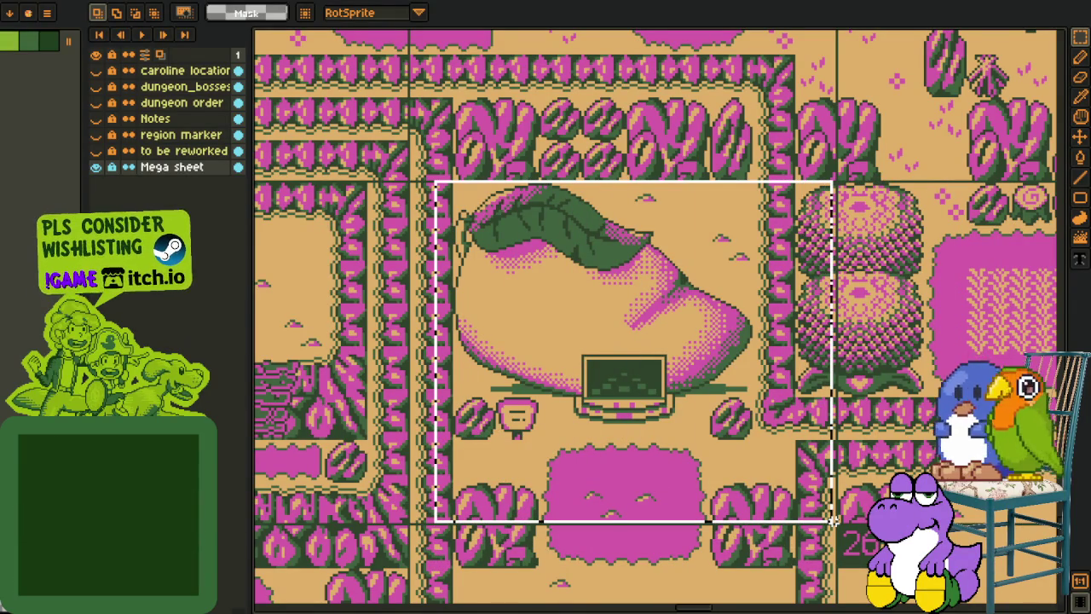
pyautogui.moveTo(832, 520); pyautogui.dragTo(832, 520)
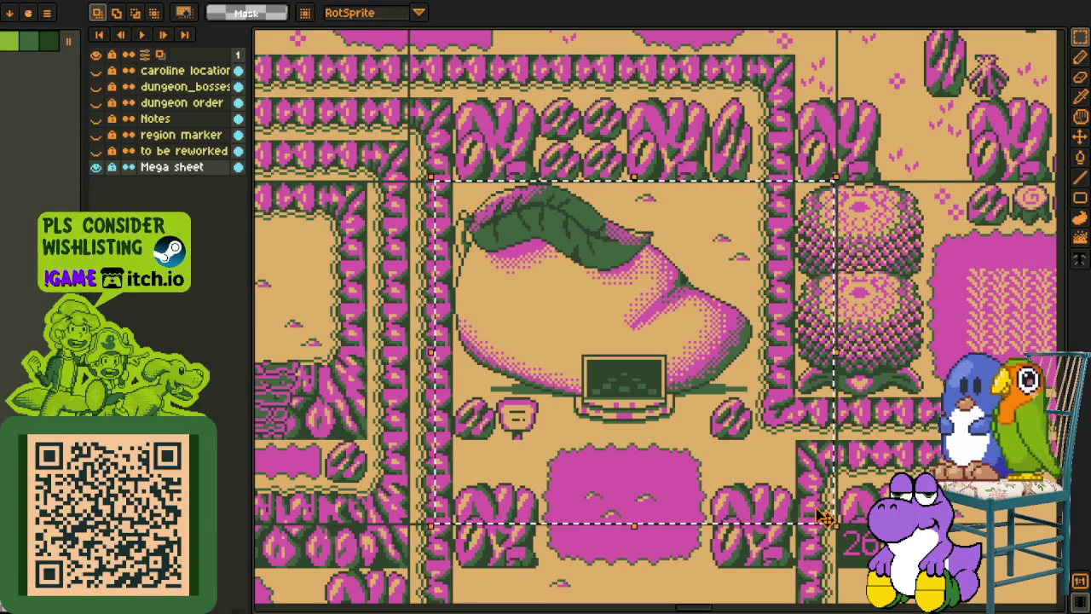
# Clear it with Ctrl+D and reselect a wider rectangle covering the hut and nearby tiles.
pyautogui.hotkey('ctrl', 'd')
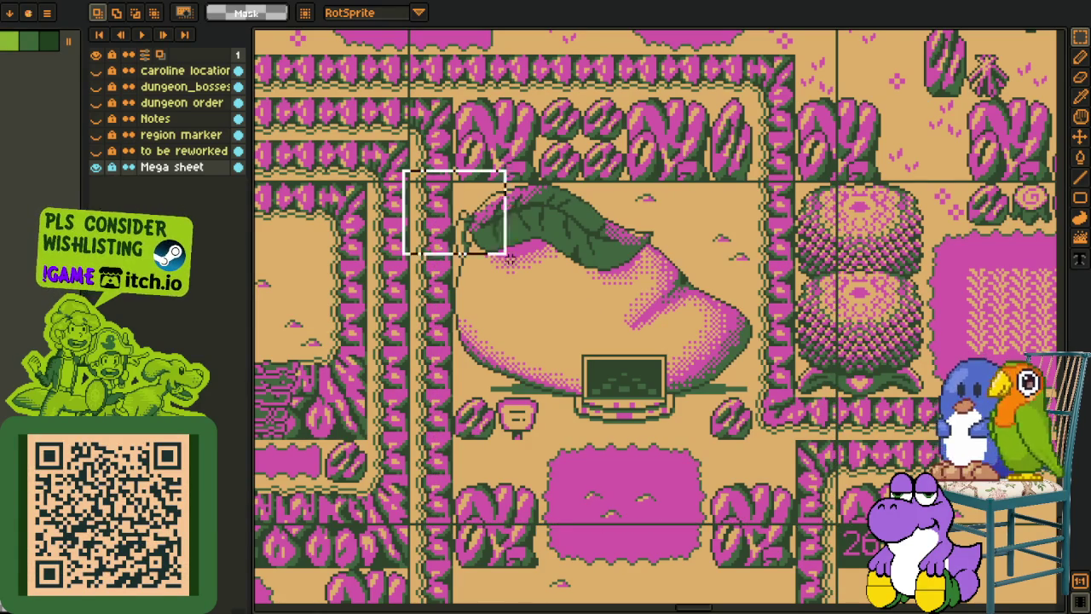
pyautogui.moveTo(506, 254); pyautogui.dragTo(765, 516)
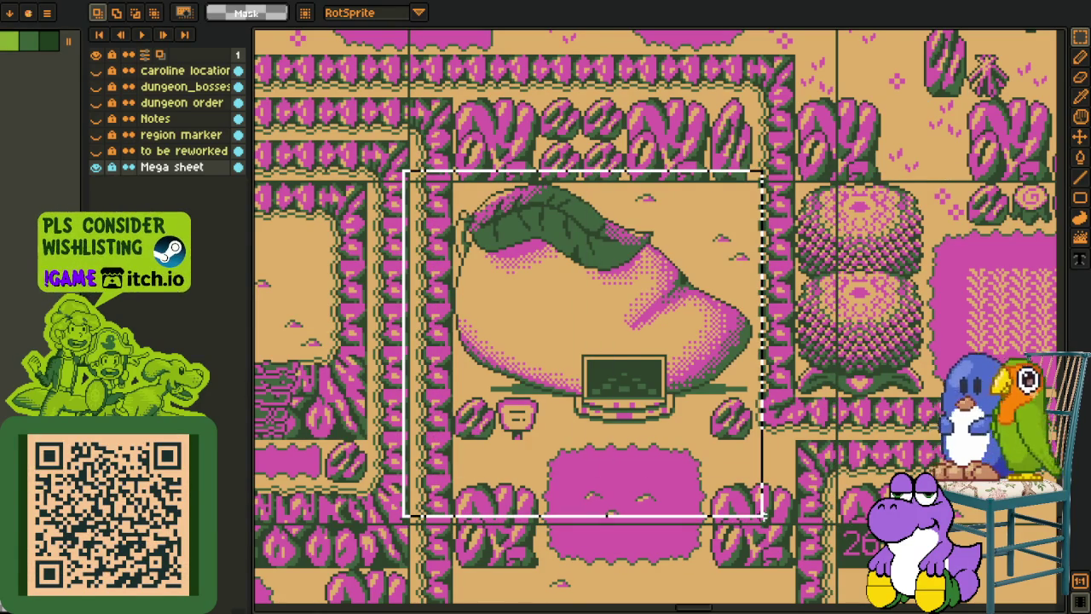
pyautogui.moveTo(764, 516); pyautogui.dragTo(827, 524)
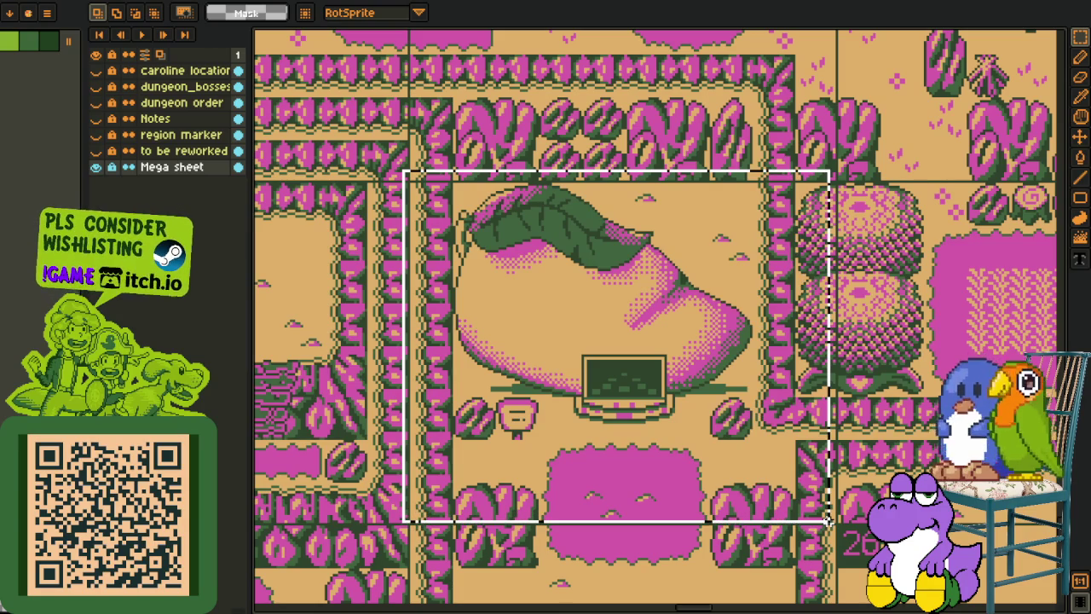
# Pan and zoom the Mega sheet map to centre the large pink block in view.
pyautogui.scroll(-3, 827, 522)
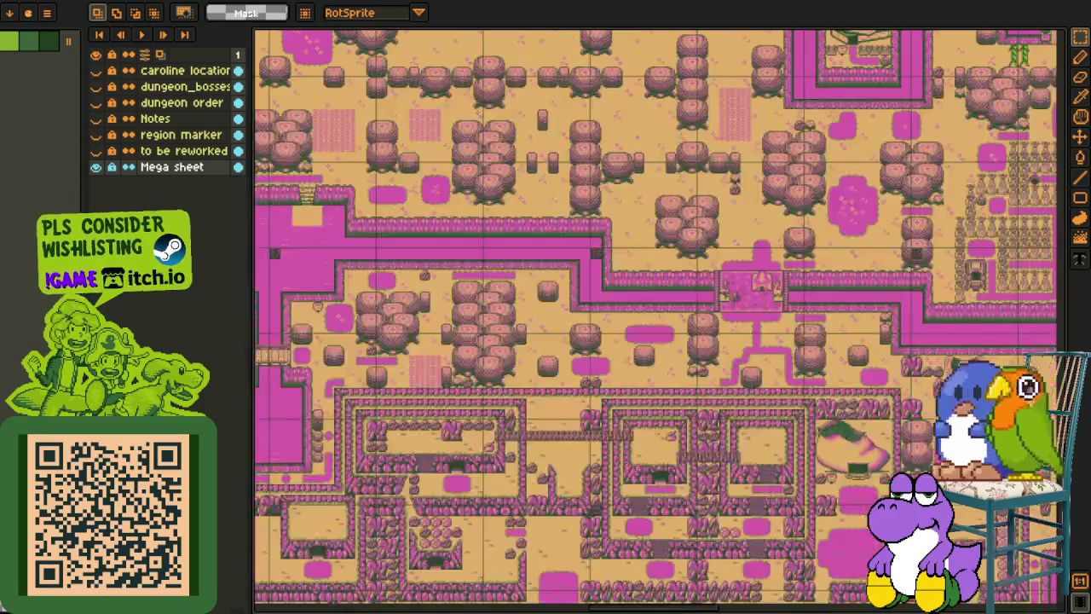
pyautogui.scroll(2, 520, 426)
pyautogui.scroll(2, 520, 426)
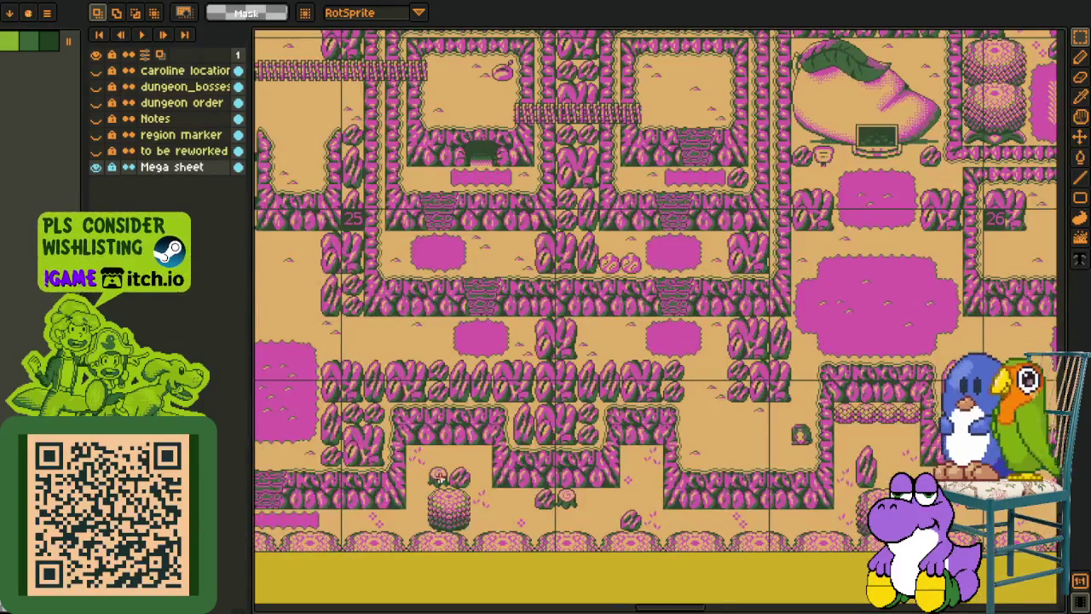
pyautogui.moveTo(458, 545); pyautogui.dragTo(629, 452)
pyautogui.scroll(1, 413, 385)
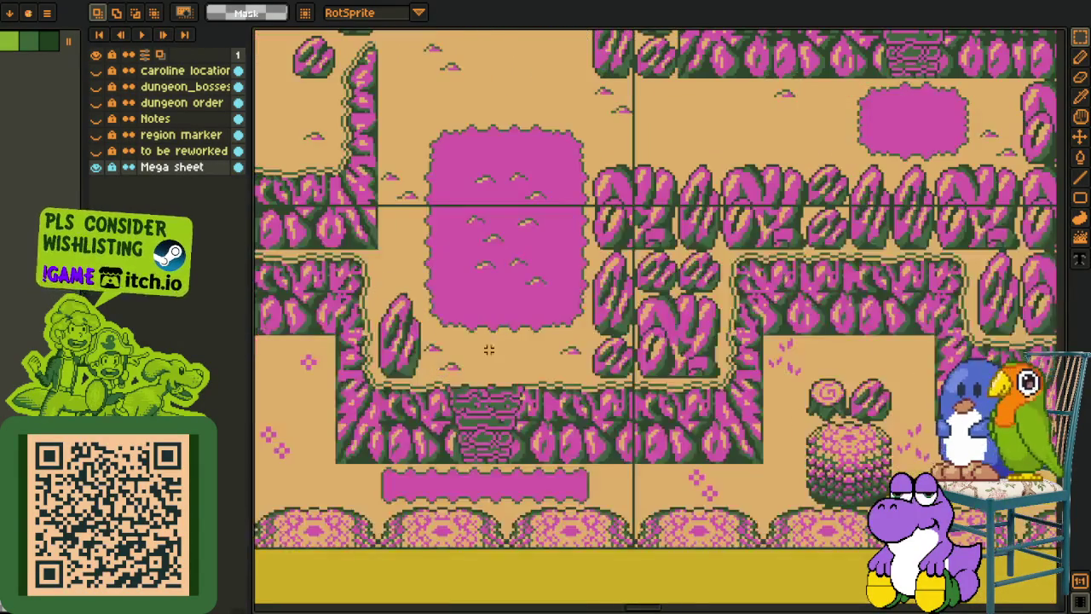
pyautogui.moveTo(477, 338); pyautogui.dragTo(524, 385)
pyautogui.scroll(1, 523, 385)
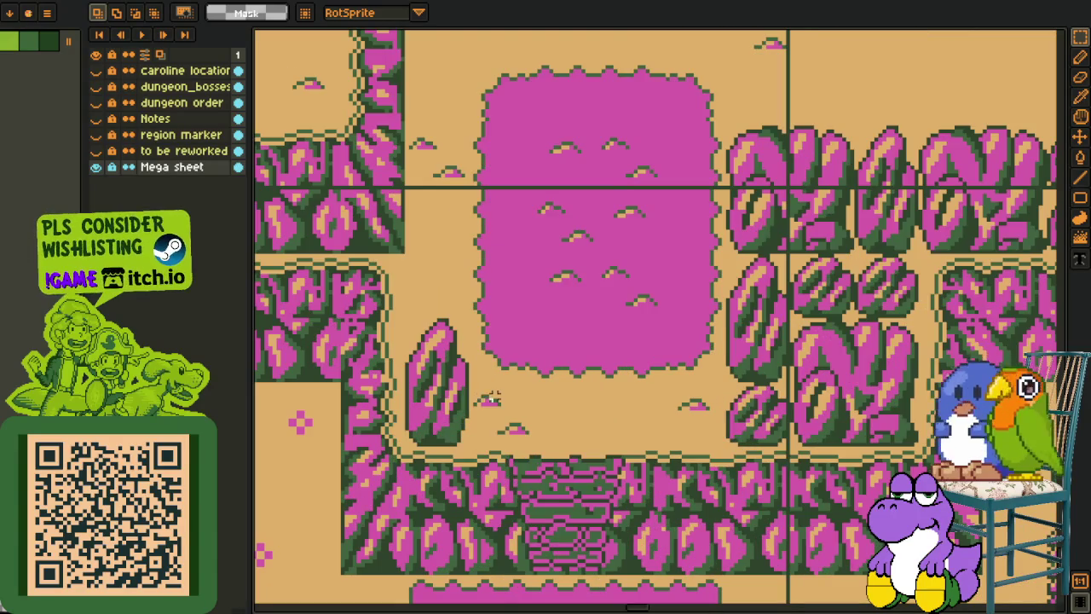
# Move the view to the town area around the leaf-roofed house and its rooms.
pyautogui.scroll(-2, 522, 397)
pyautogui.moveTo(597, 426); pyautogui.dragTo(427, 255)
pyautogui.moveTo(511, 426)
pyautogui.mouseDown()
pyautogui.moveTo(427, 341)
pyautogui.moveTo(527, 380)
pyautogui.moveTo(679, 308)
pyautogui.mouseUp()
pyautogui.scroll(1, 416, 372)
pyautogui.scroll(2, 625, 369)
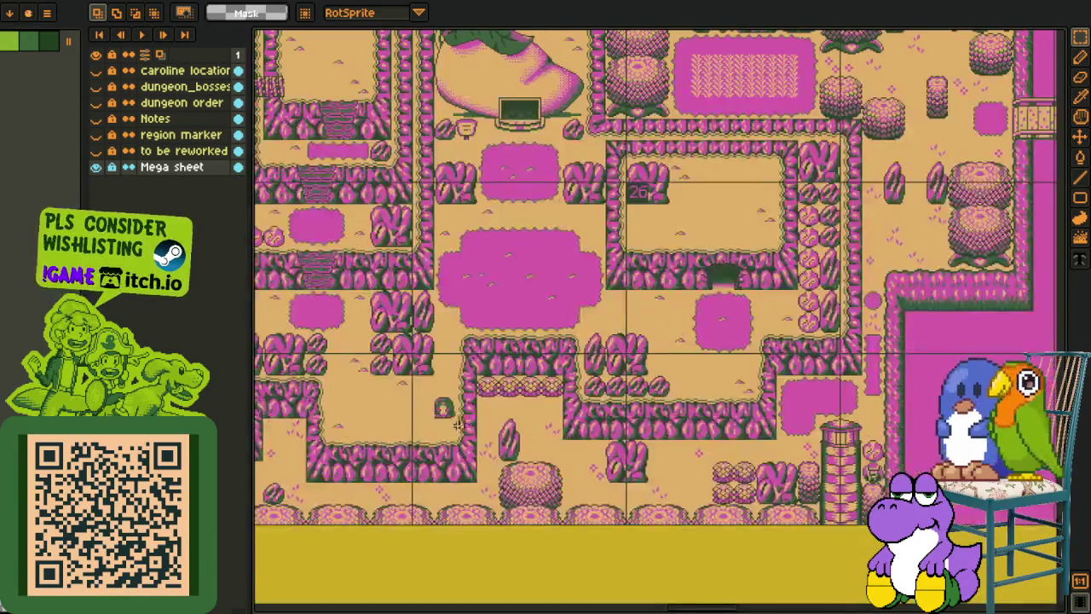
pyautogui.scroll(1, 625, 369)
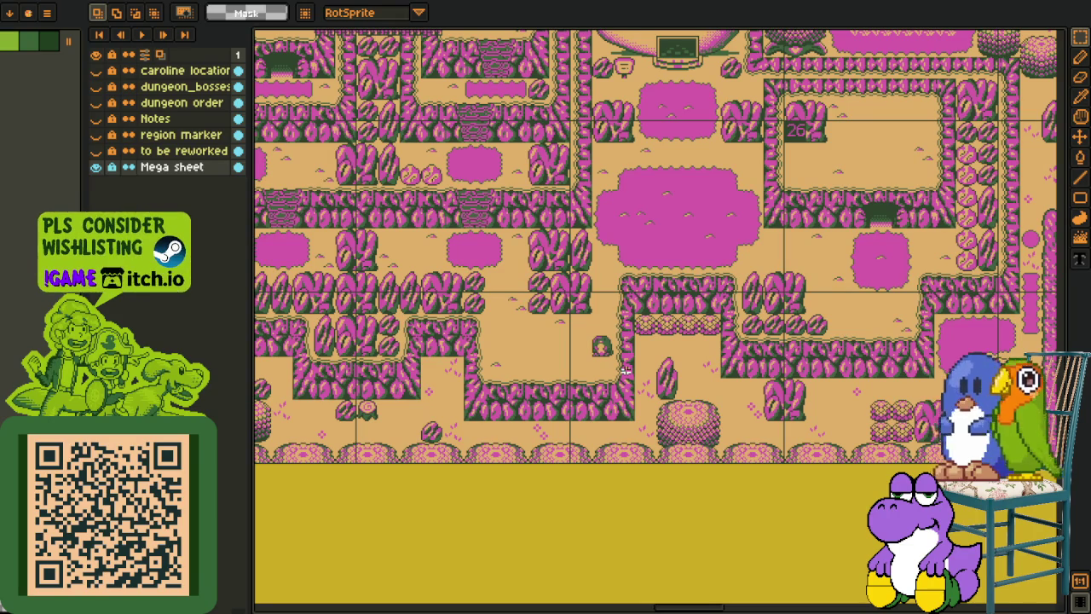
pyautogui.moveTo(654, 333); pyautogui.dragTo(535, 493)
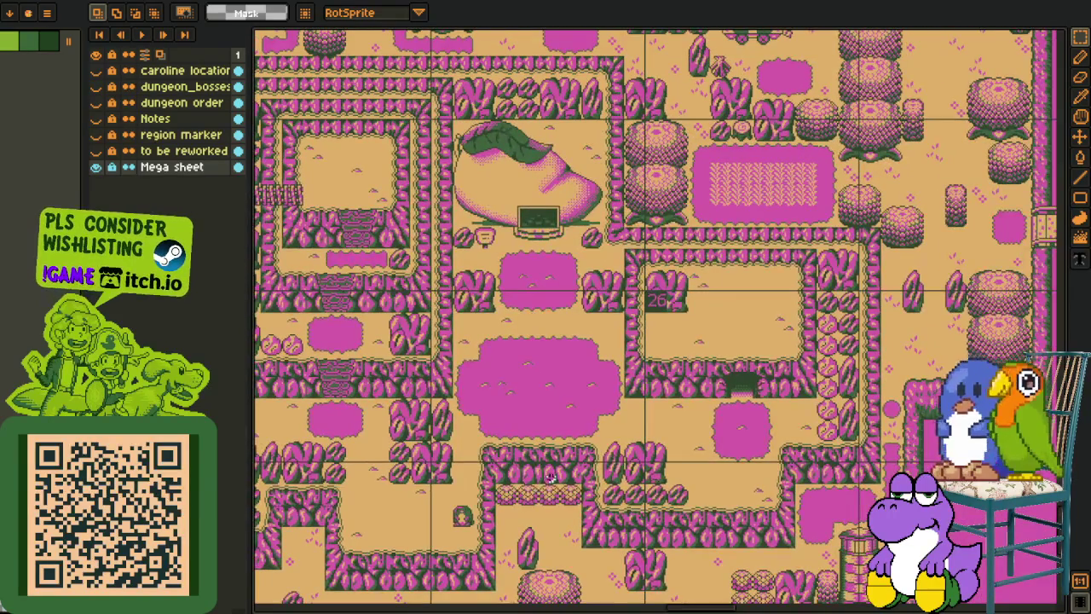
pyautogui.scroll(-2, 559, 471)
pyautogui.scroll(2, 401, 245)
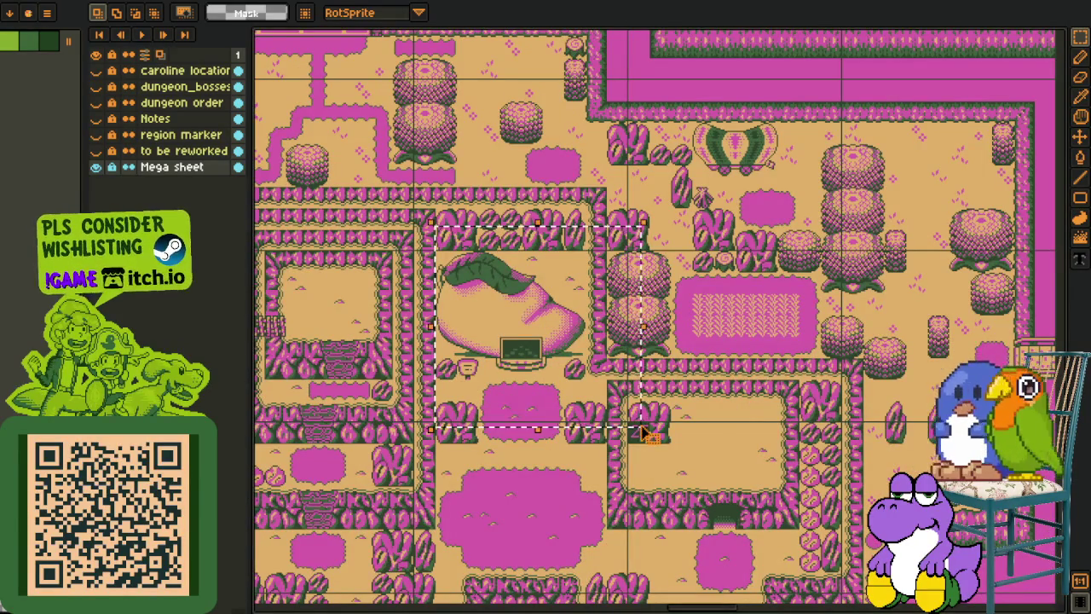
pyautogui.moveTo(749, 473); pyautogui.dragTo(330, 164)
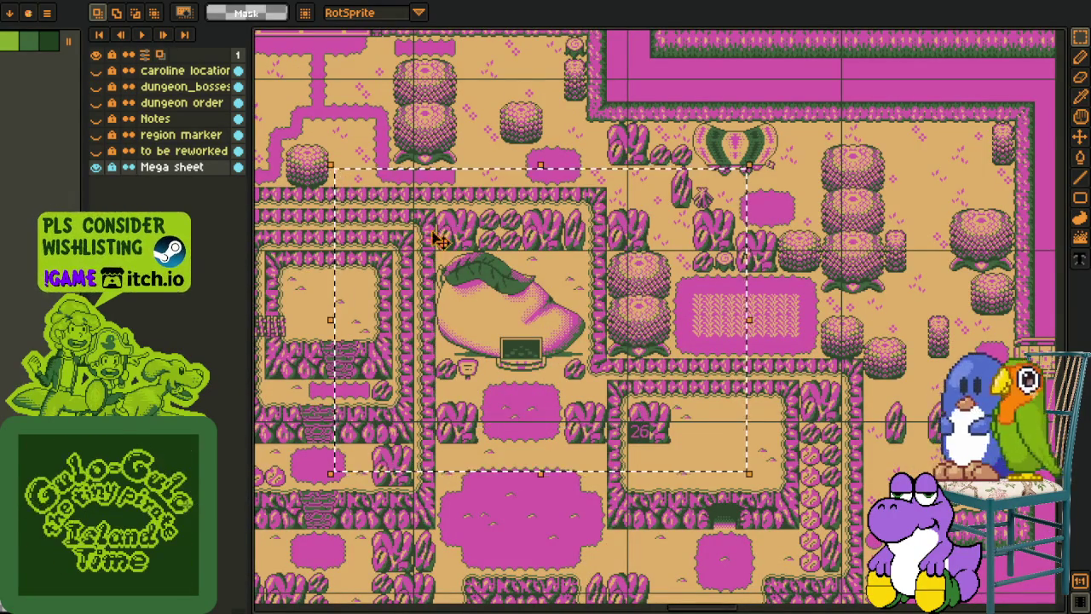
pyautogui.scroll(-2, 539, 294)
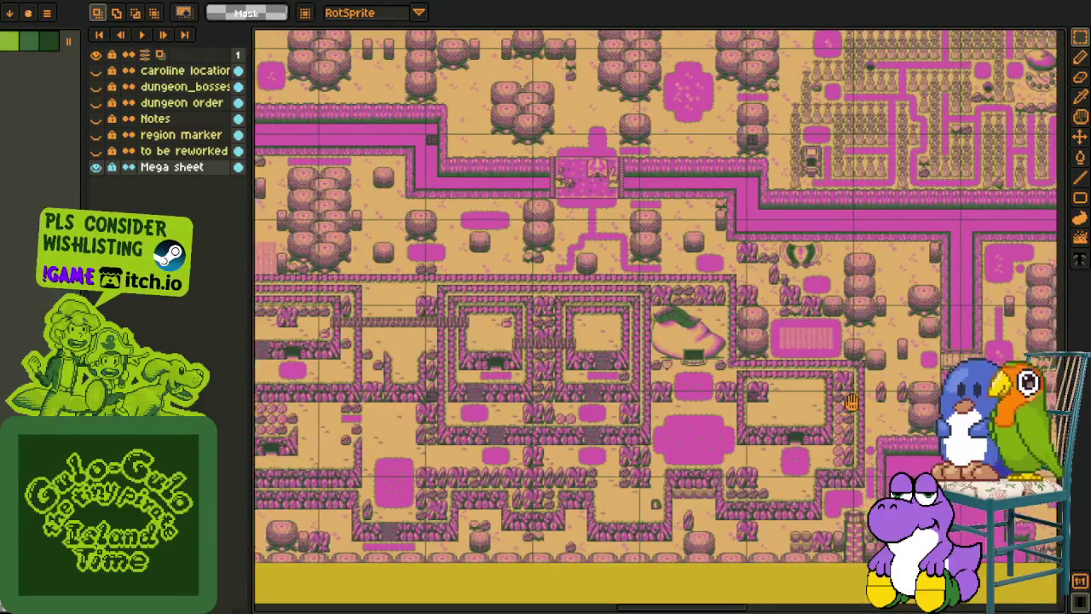
pyautogui.scroll(1, 644, 391)
pyautogui.scroll(-1, 643, 390)
pyautogui.scroll(2, 520, 368)
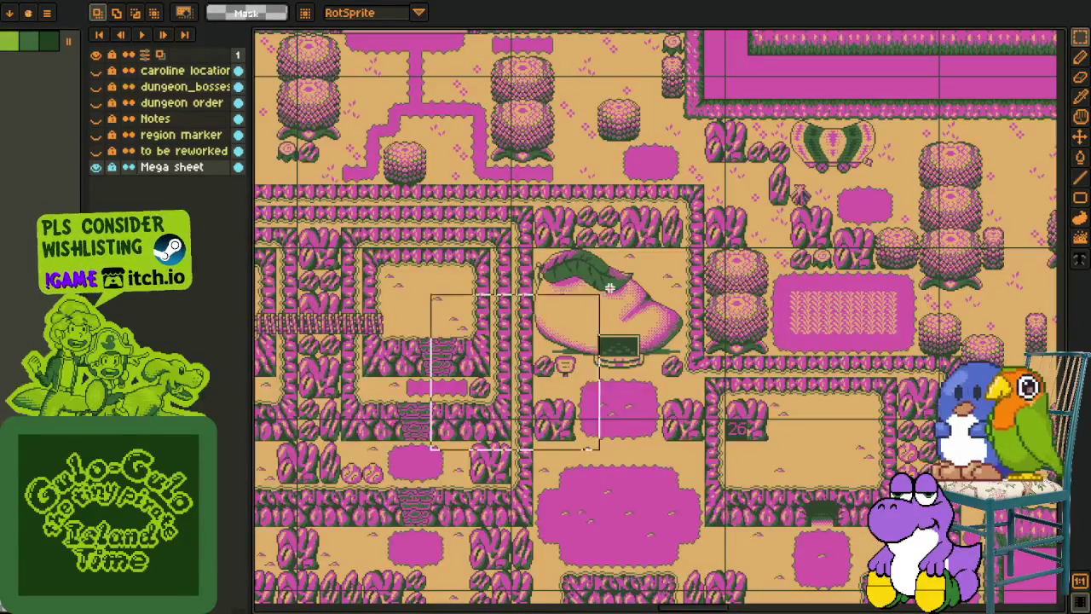
pyautogui.scroll(1, 622, 305)
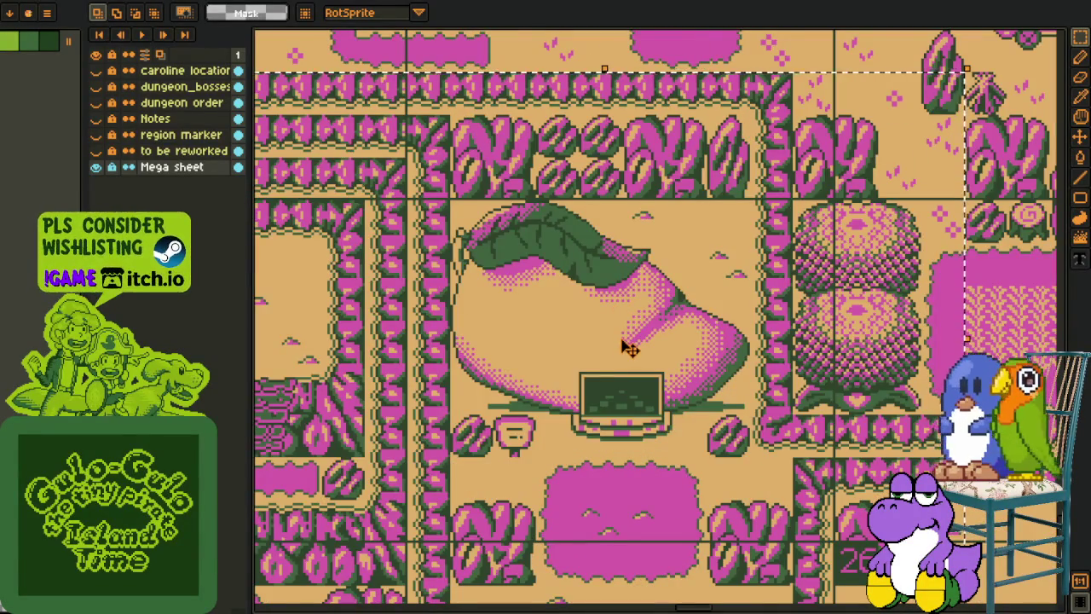
pyautogui.scroll(-1, 623, 345)
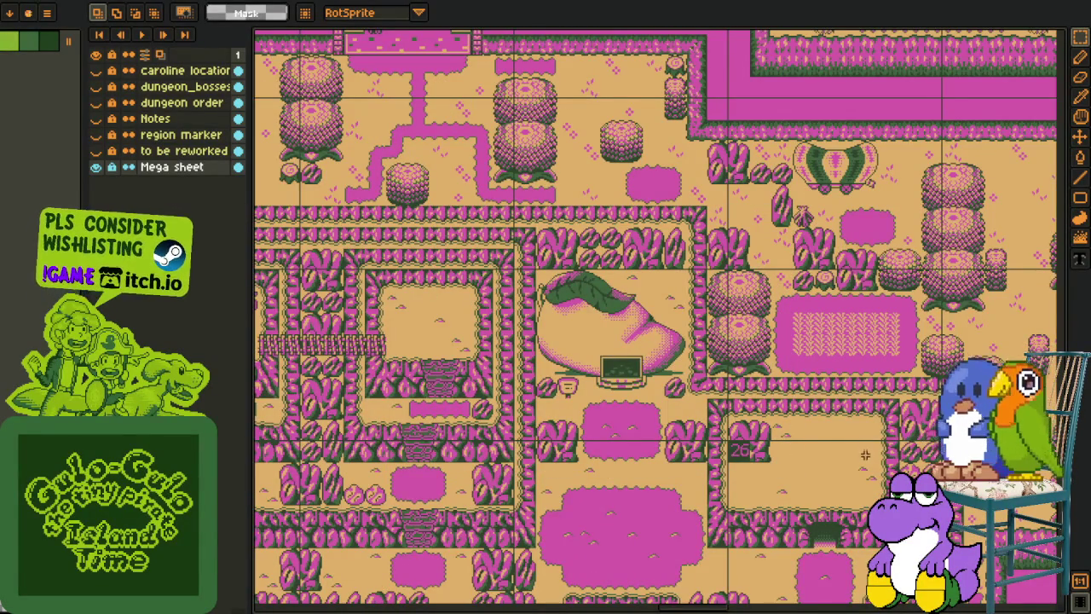
pyautogui.moveTo(864, 454); pyautogui.dragTo(855, 376)
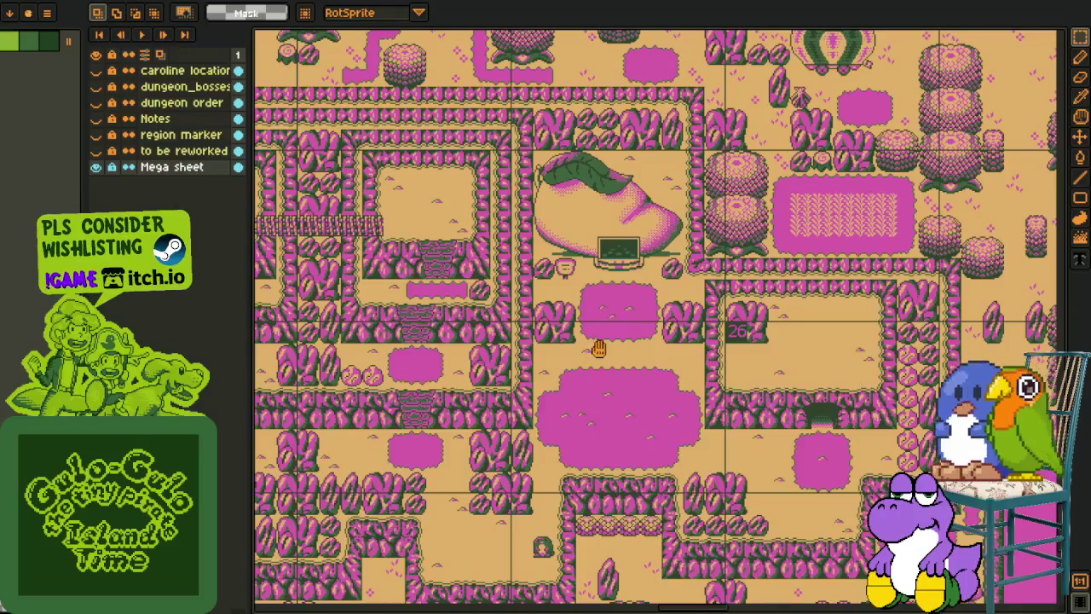
pyautogui.moveTo(599, 349); pyautogui.dragTo(535, 367)
pyautogui.moveTo(376, 134); pyautogui.dragTo(713, 388)
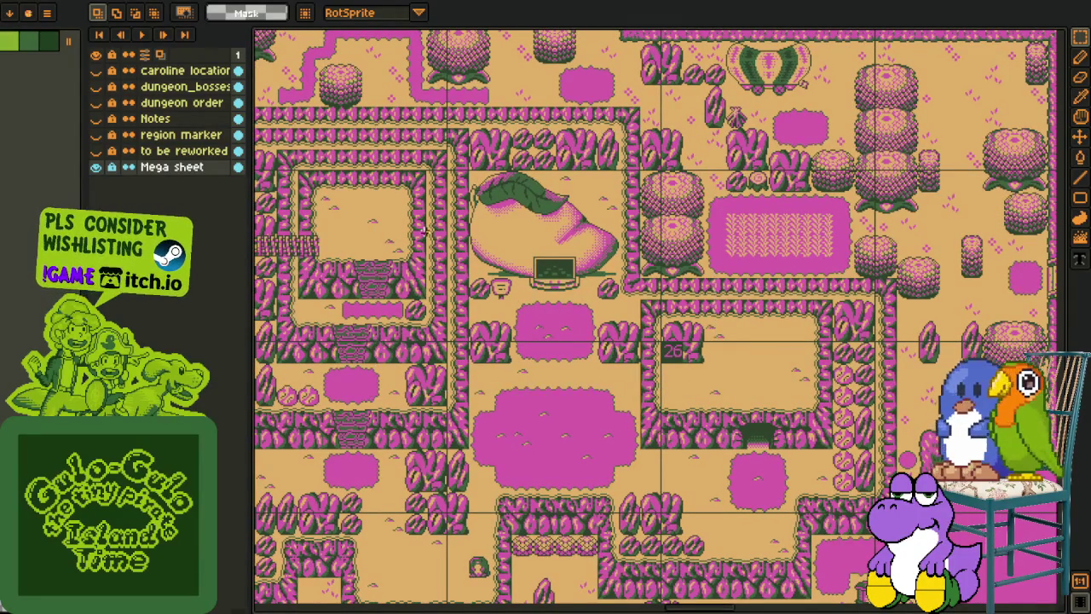
pyautogui.scroll(-3, 929, 387)
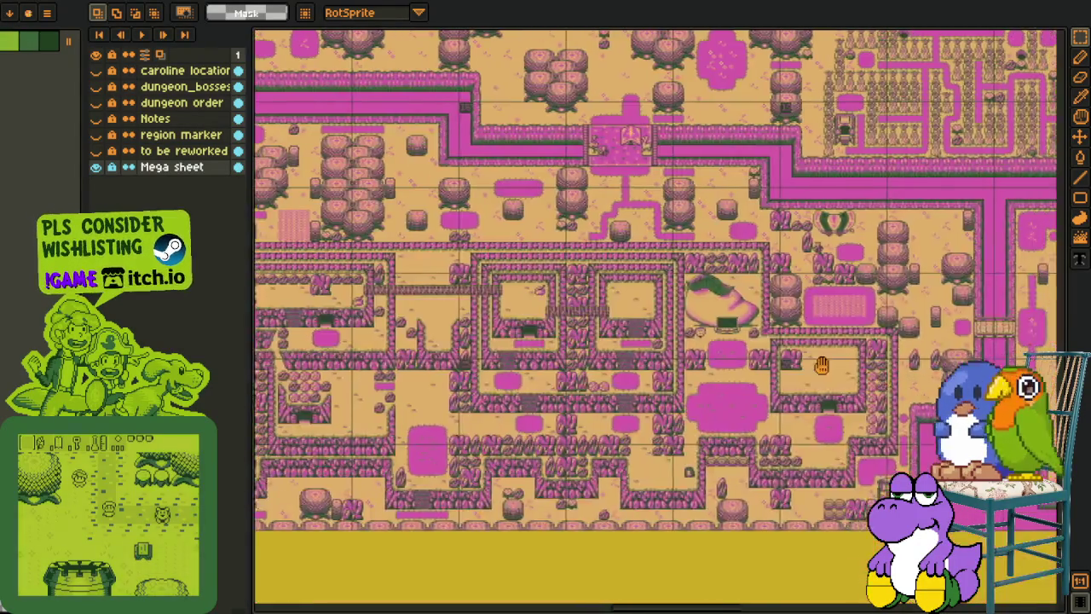
pyautogui.moveTo(929, 386)
pyautogui.mouseDown()
pyautogui.moveTo(809, 358)
pyautogui.moveTo(538, 421)
pyautogui.mouseUp()
pyautogui.scroll(2, 809, 358)
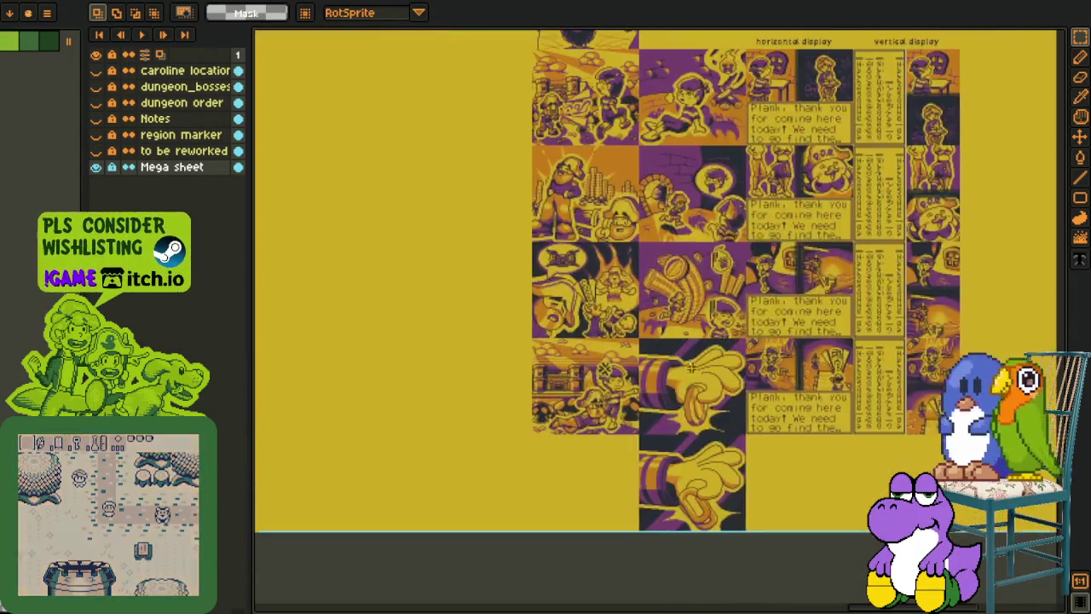
pyautogui.scroll(-3, 542, 421)
pyautogui.scroll(2, 409, 372)
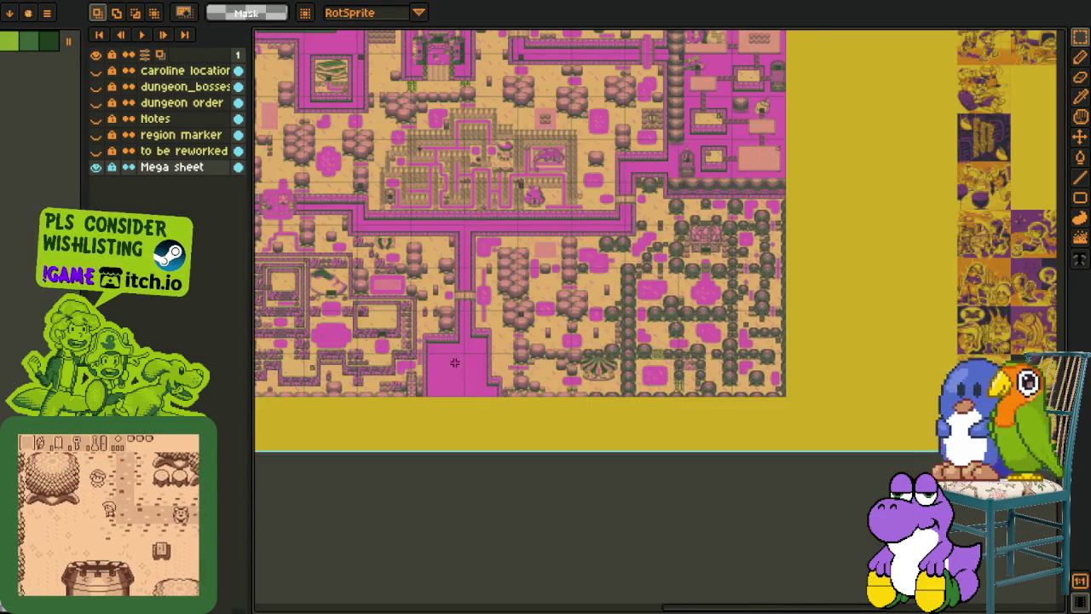
pyautogui.scroll(1, 449, 345)
pyautogui.scroll(1, 449, 346)
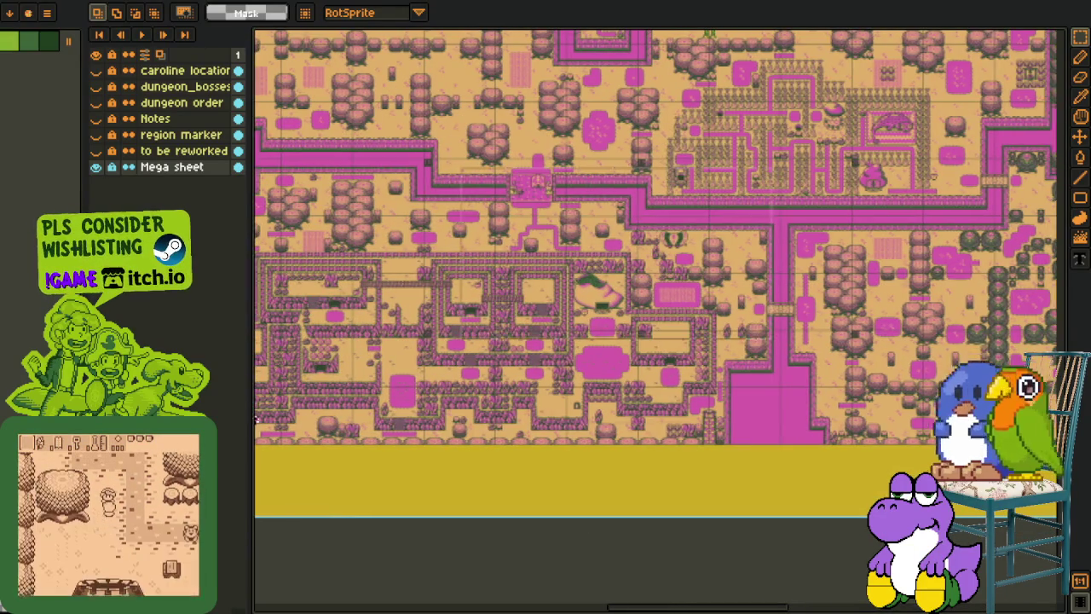
pyautogui.moveTo(795, 443); pyautogui.dragTo(260, 164)
pyautogui.scroll(-1, 487, 458)
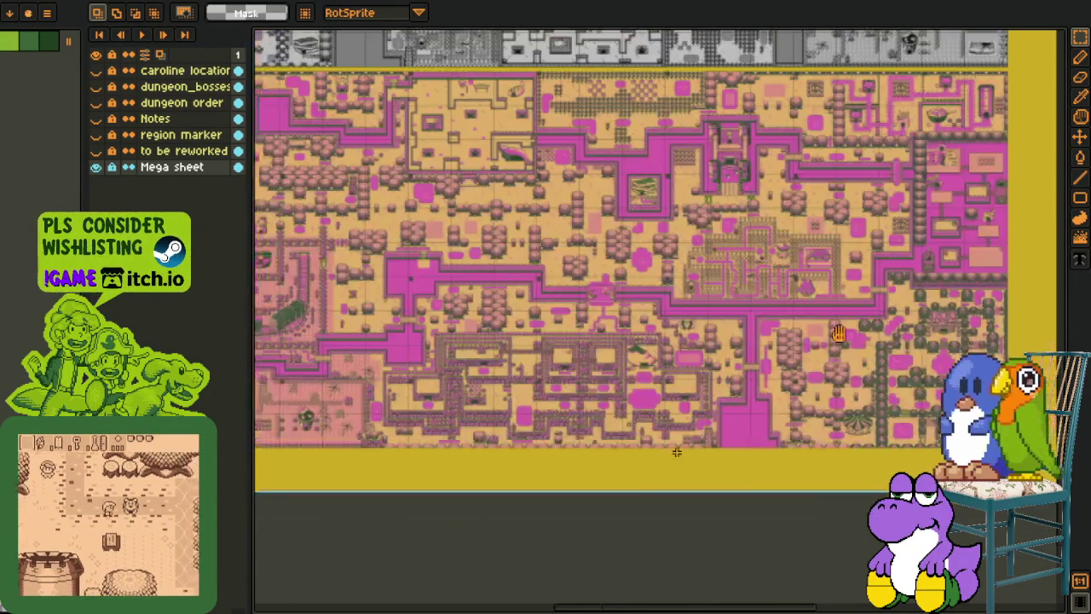
pyautogui.scroll(-1, 487, 458)
pyautogui.moveTo(895, 319); pyautogui.dragTo(564, 341)
pyautogui.scroll(-1, 564, 341)
pyautogui.scroll(-1, 517, 370)
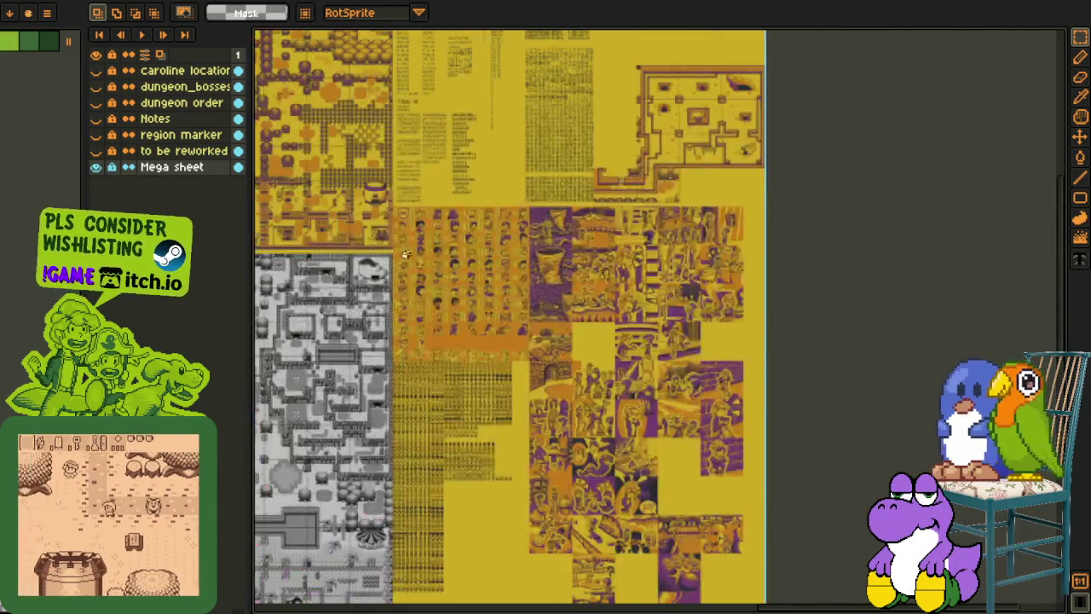
pyautogui.scroll(1, 516, 370)
# Select a row of character portraits in the Mega sheet portrait grid.
pyautogui.scroll(2, 517, 371)
pyautogui.moveTo(516, 371); pyautogui.dragTo(602, 358)
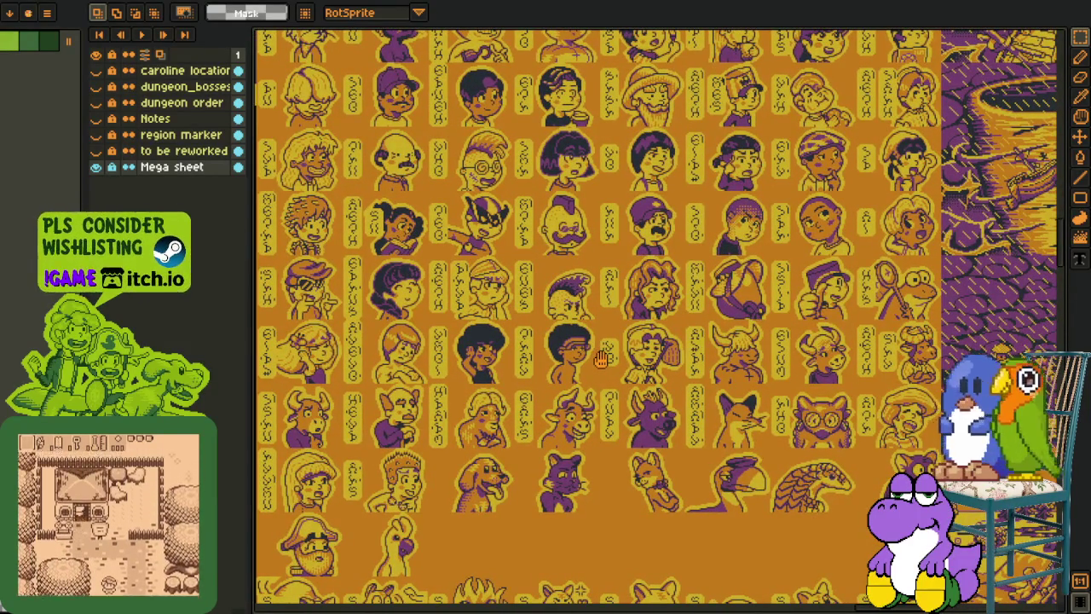
pyautogui.scroll(-1, 602, 359)
pyautogui.scroll(2, 270, 503)
pyautogui.moveTo(269, 307); pyautogui.dragTo(832, 516)
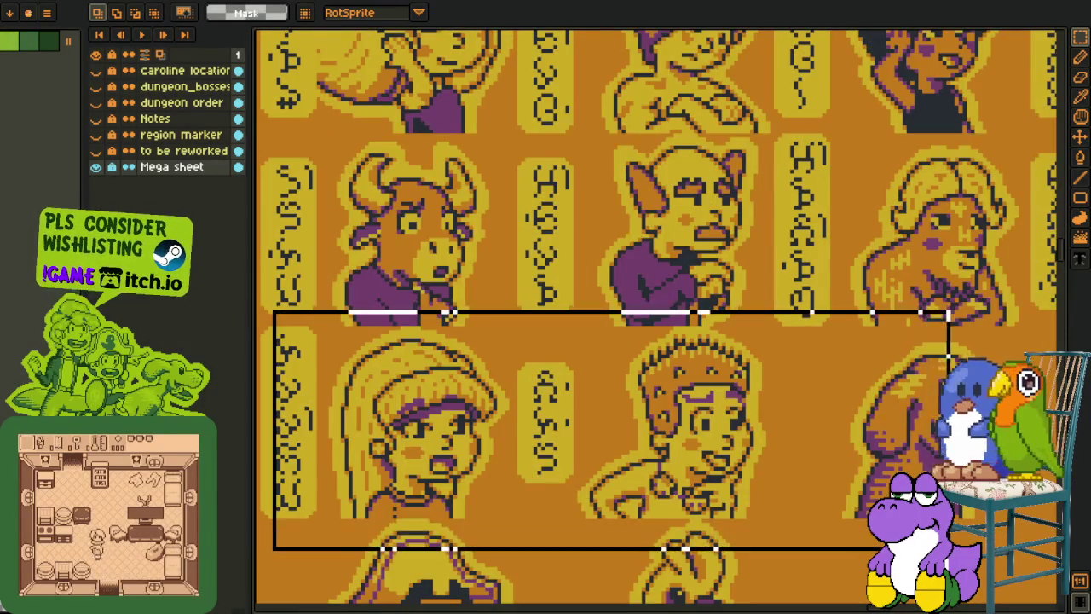
pyautogui.scroll(-1, 822, 511)
pyautogui.hscroll(5, 822, 511)
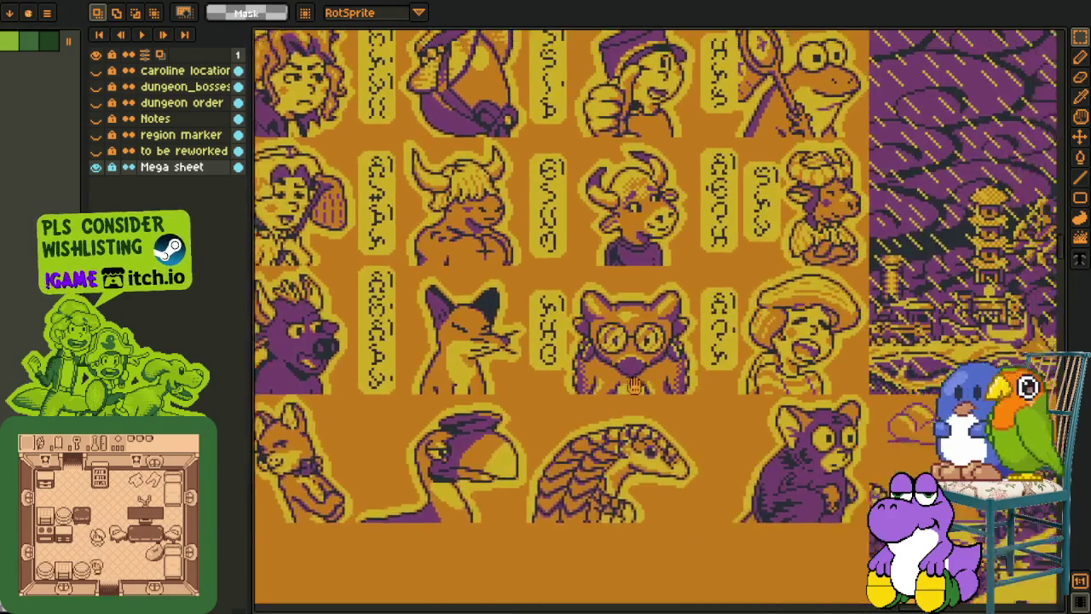
# Pan across the portrait grid toward the bald moustached portrait.
pyautogui.scroll(-1, 768, 384)
pyautogui.scroll(-1, 725, 358)
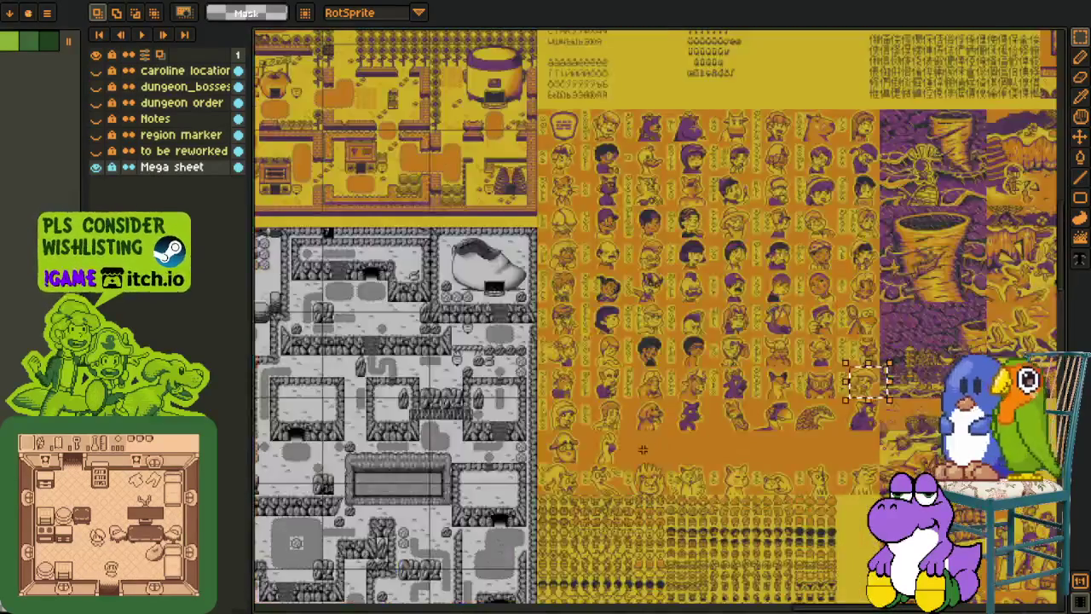
pyautogui.scroll(1, 695, 349)
pyautogui.scroll(1, 694, 349)
pyautogui.moveTo(695, 350); pyautogui.dragTo(644, 404)
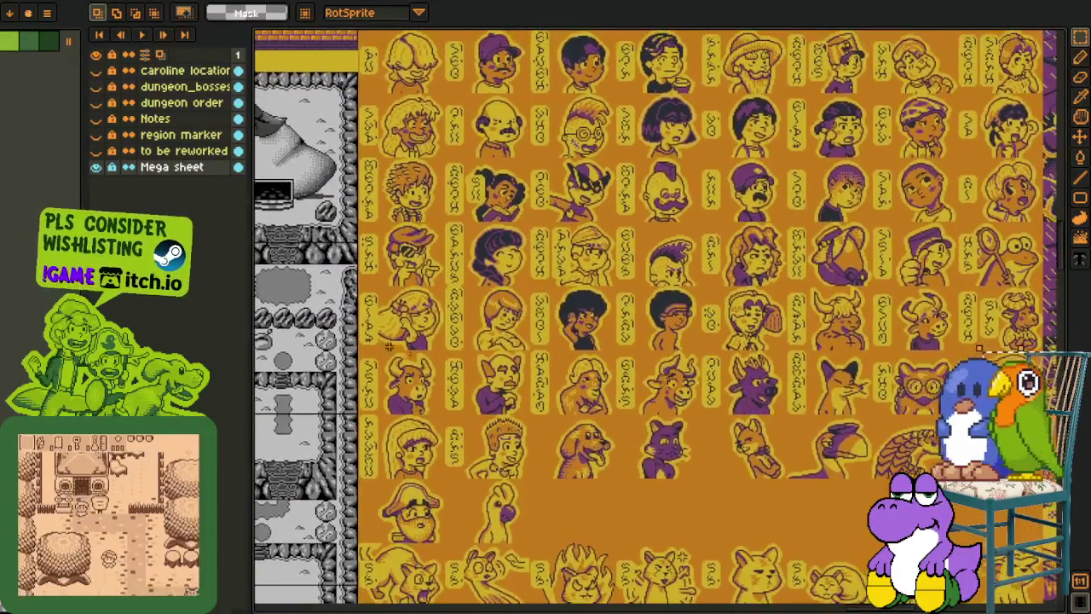
pyautogui.scroll(2, 643, 404)
pyautogui.hscroll(1, 655, 319)
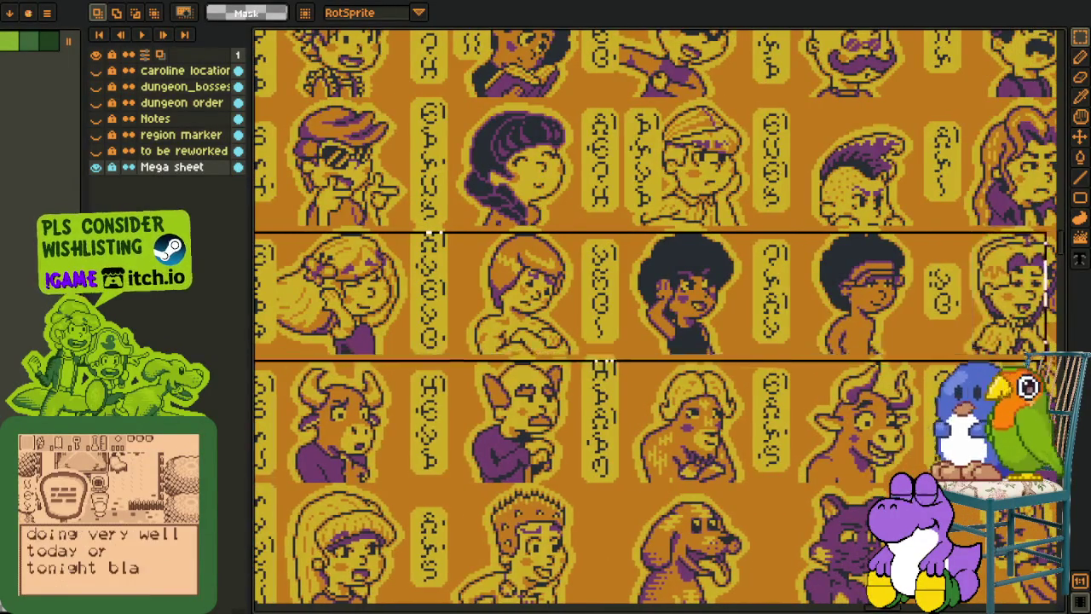
pyautogui.hscroll(2, 654, 320)
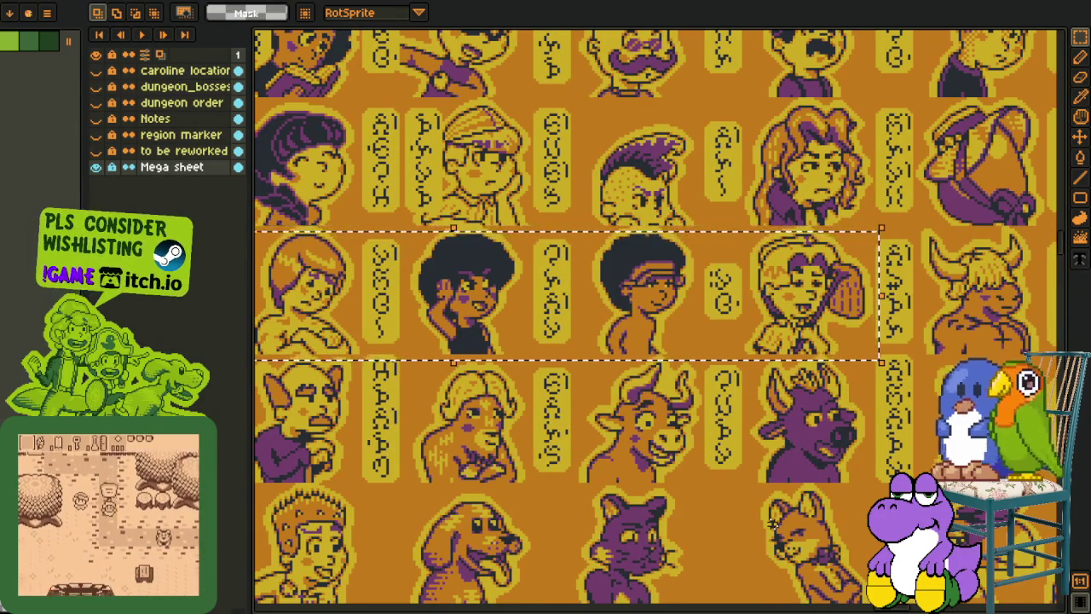
pyautogui.scroll(-3, 771, 524)
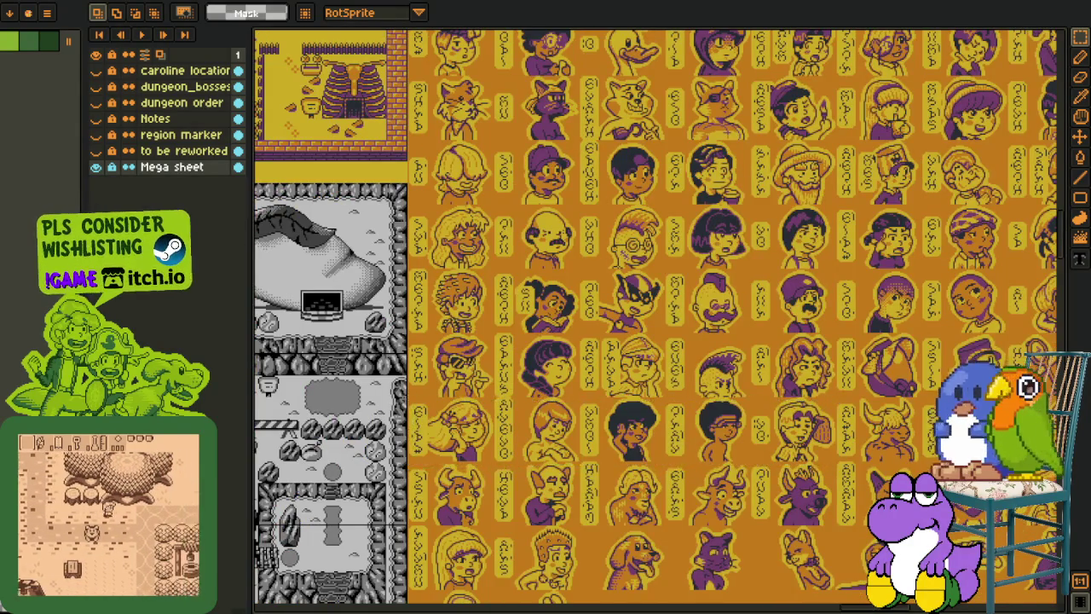
pyautogui.scroll(2, 705, 504)
pyautogui.scroll(2, 468, 278)
# Select the bald moustached portrait and its neighbour, then clear the selection.
pyautogui.moveTo(450, 274); pyautogui.dragTo(679, 515)
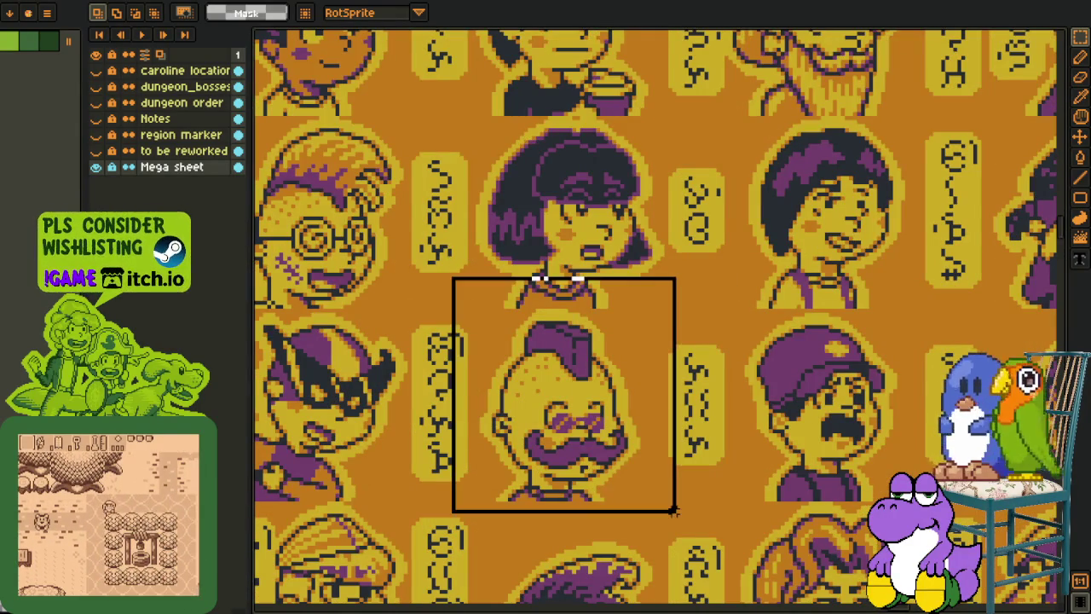
pyautogui.scroll(-3, 778, 450)
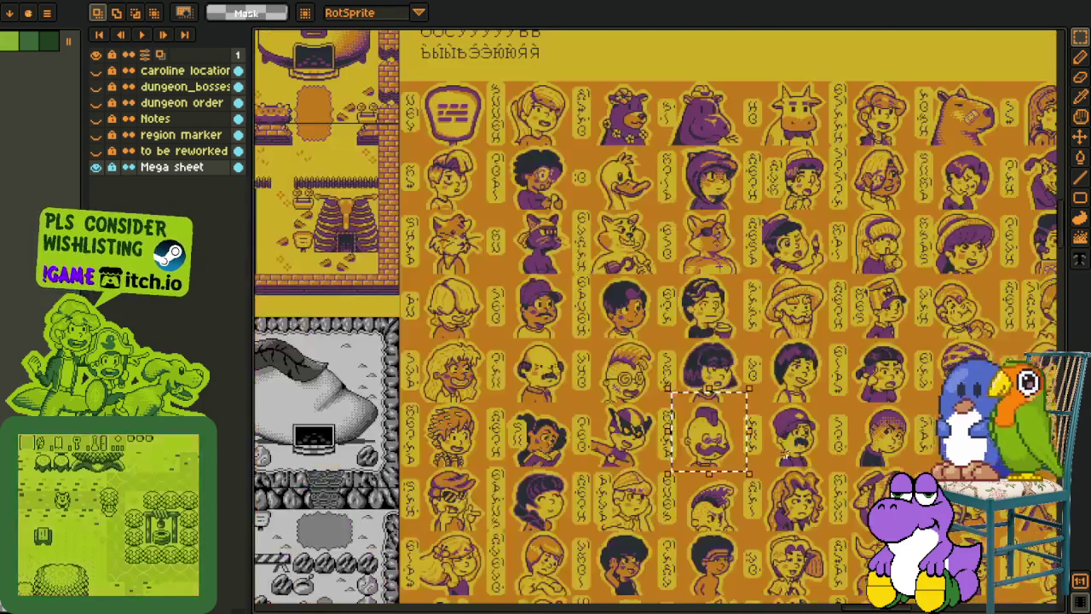
pyautogui.scroll(1, 724, 383)
pyautogui.scroll(2, 722, 379)
pyautogui.moveTo(835, 305); pyautogui.dragTo(370, 471)
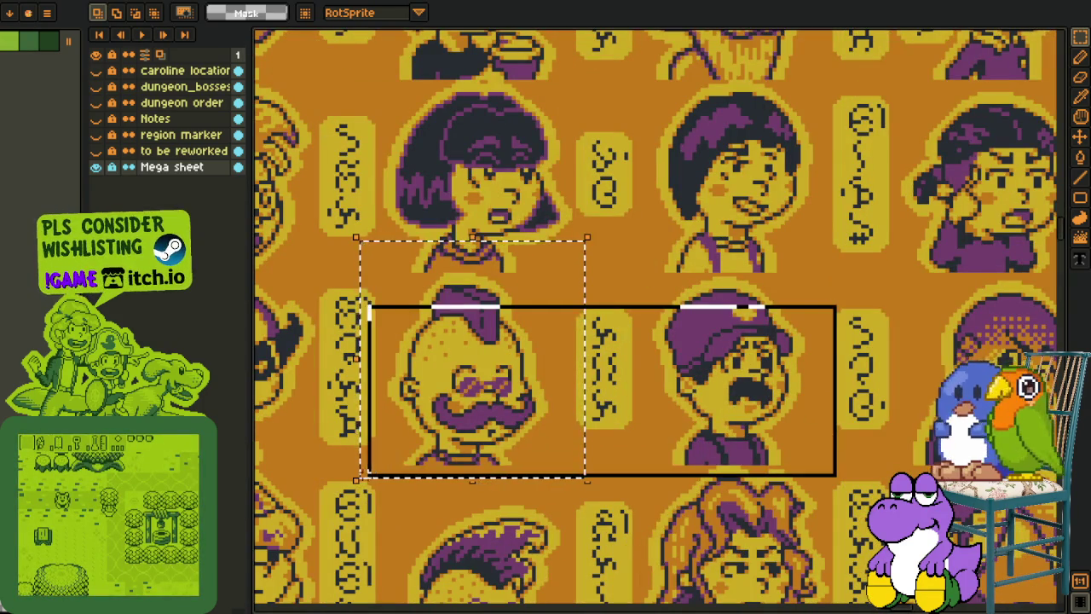
pyautogui.click(865, 286)
# Scroll to review the portrait grid beside the tornado-and-ship panel.
pyautogui.scroll(-1, 863, 281)
pyautogui.scroll(-1, 857, 281)
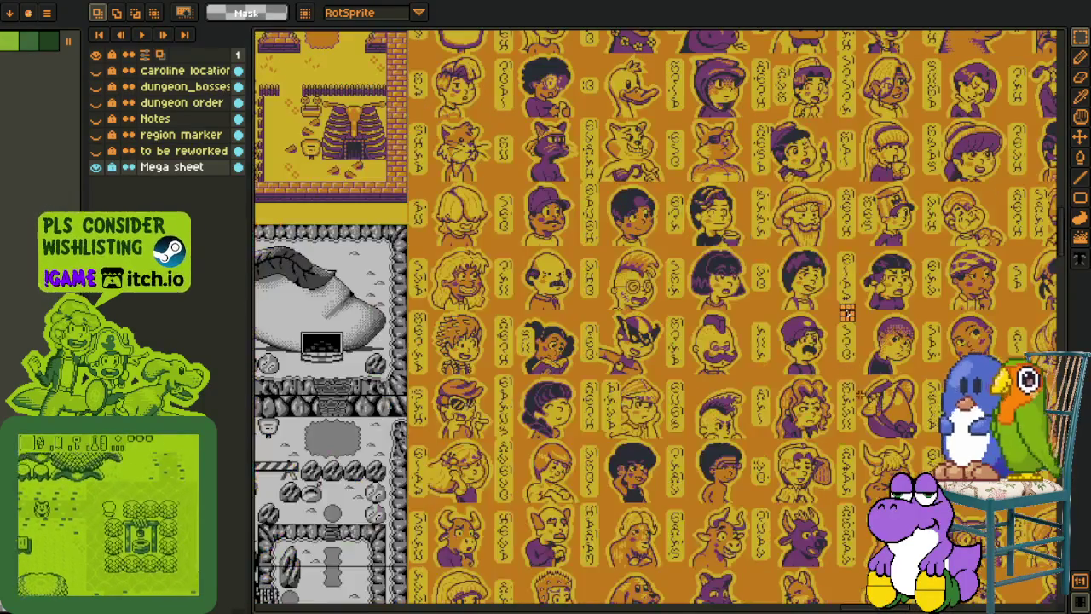
pyautogui.scroll(1, 573, 267)
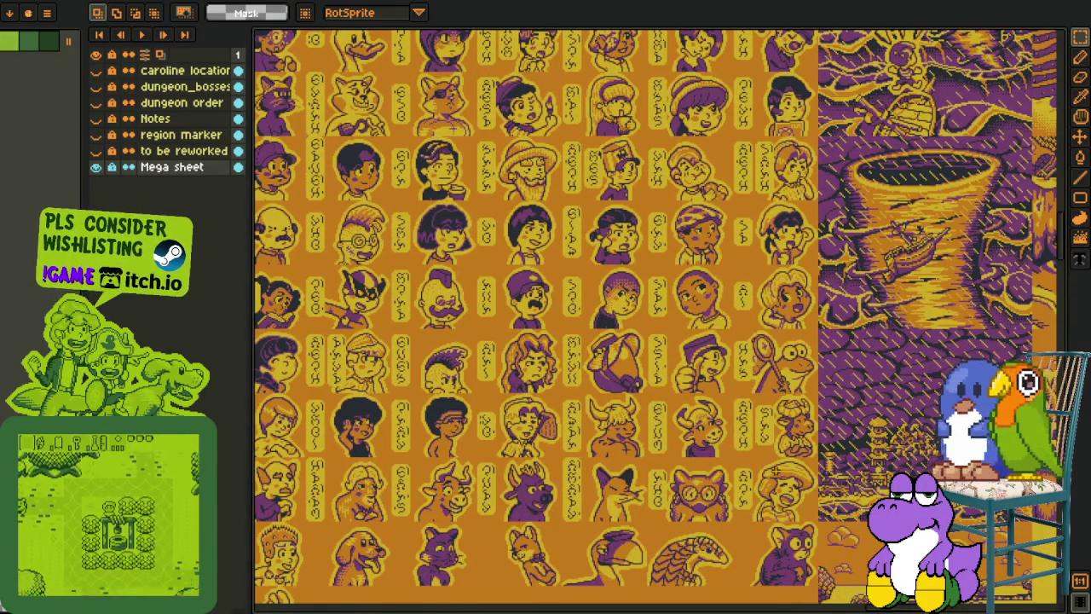
pyautogui.scroll(-1, 772, 467)
pyautogui.scroll(-1, 645, 379)
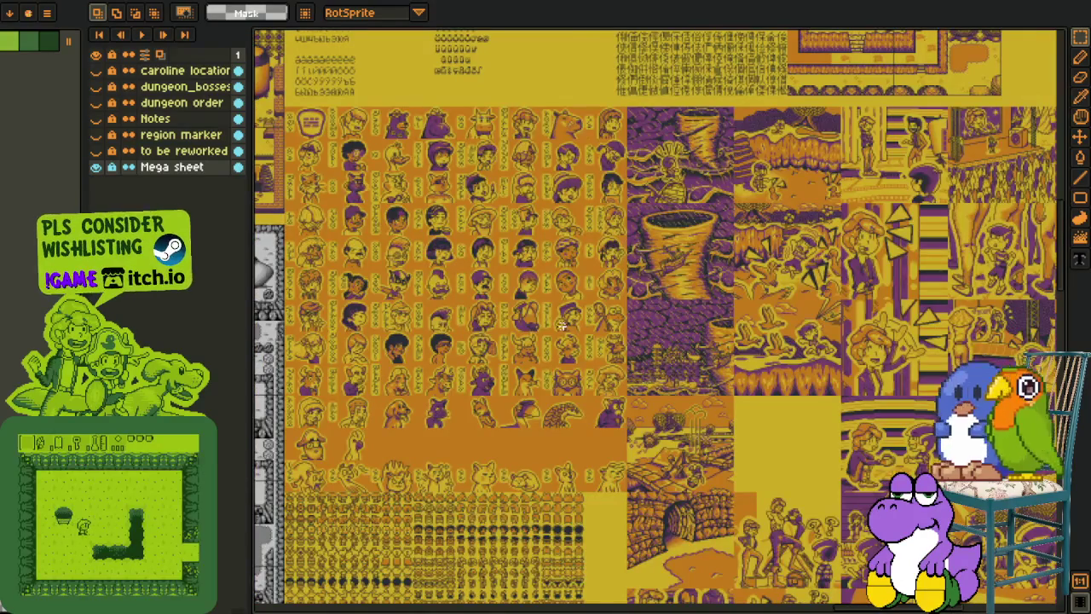
pyautogui.scroll(1, 562, 324)
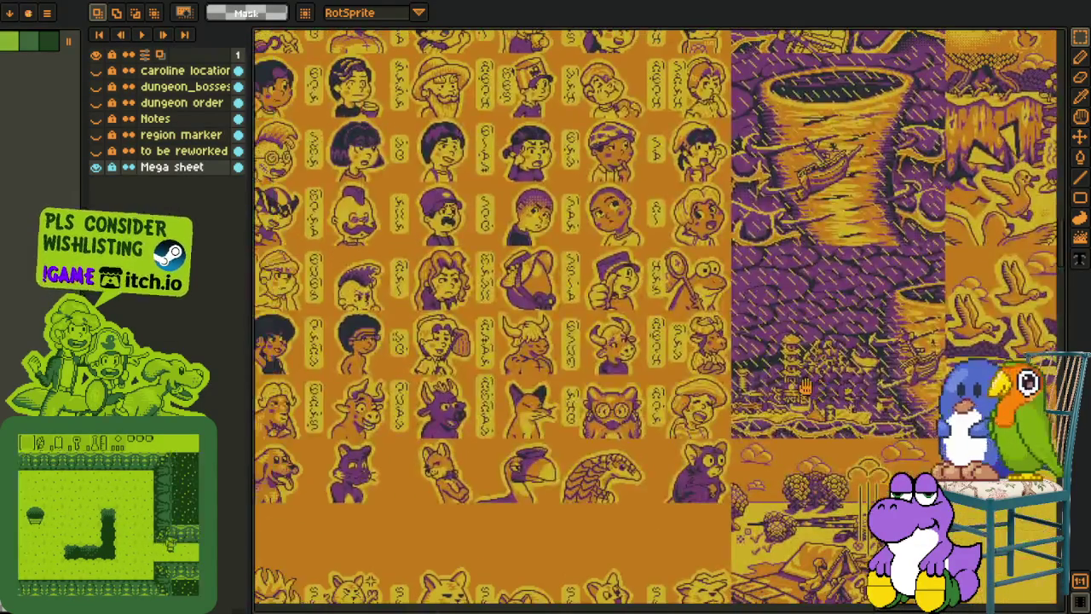
pyautogui.moveTo(771, 416)
pyautogui.mouseDown()
pyautogui.moveTo(583, 328)
pyautogui.moveTo(610, 364)
pyautogui.moveTo(556, 332)
pyautogui.mouseUp()
pyautogui.scroll(-3, 582, 328)
pyautogui.scroll(2, 588, 341)
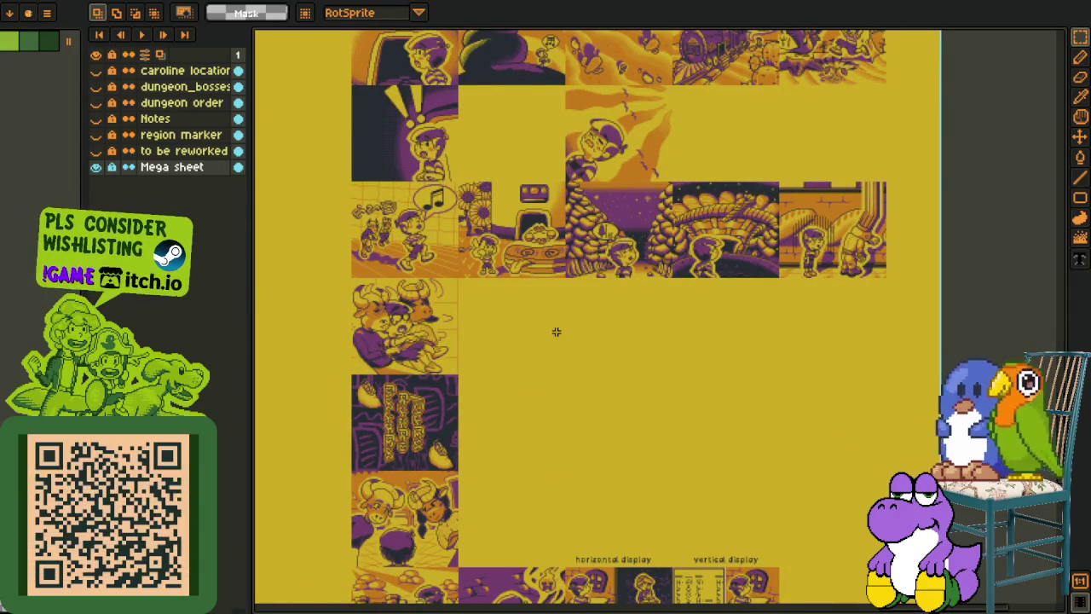
pyautogui.moveTo(581, 448); pyautogui.dragTo(550, 300)
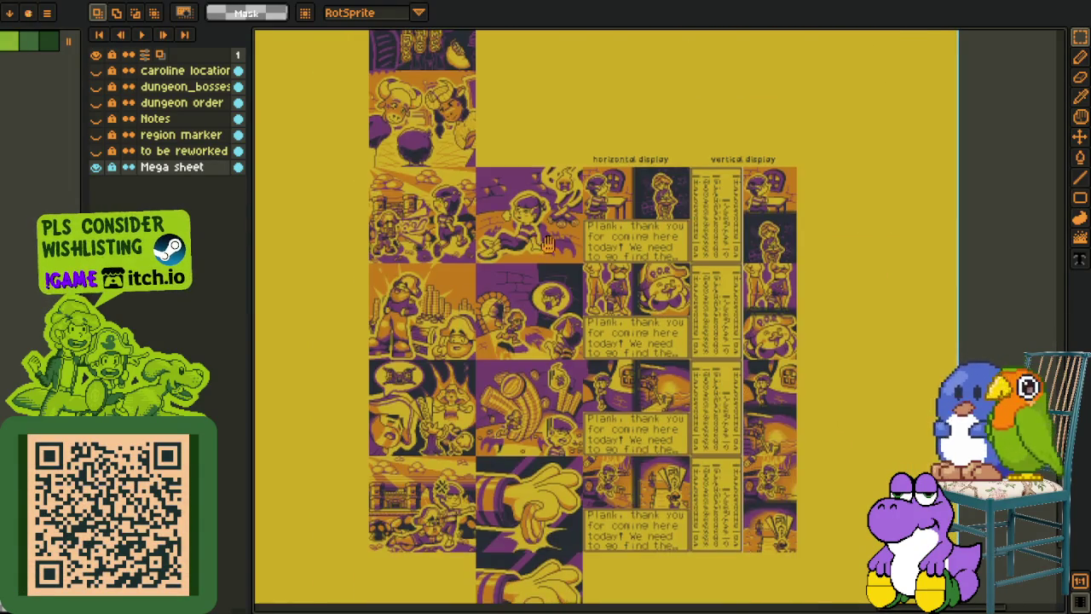
pyautogui.moveTo(549, 245); pyautogui.dragTo(548, 110)
pyautogui.scroll(2, 549, 111)
pyautogui.moveTo(512, 213); pyautogui.dragTo(664, 358)
pyautogui.moveTo(664, 511)
pyautogui.mouseDown()
pyautogui.moveTo(612, 441)
pyautogui.moveTo(523, 546)
pyautogui.mouseUp()
pyautogui.moveTo(523, 358); pyautogui.dragTo(522, 537)
pyautogui.moveTo(597, 563); pyautogui.dragTo(597, 247)
pyautogui.moveTo(671, 597)
pyautogui.mouseDown()
pyautogui.moveTo(671, 444)
pyautogui.moveTo(671, 571)
pyautogui.mouseUp()
pyautogui.moveTo(671, 341); pyautogui.dragTo(650, 478)
pyautogui.scroll(-2, 650, 423)
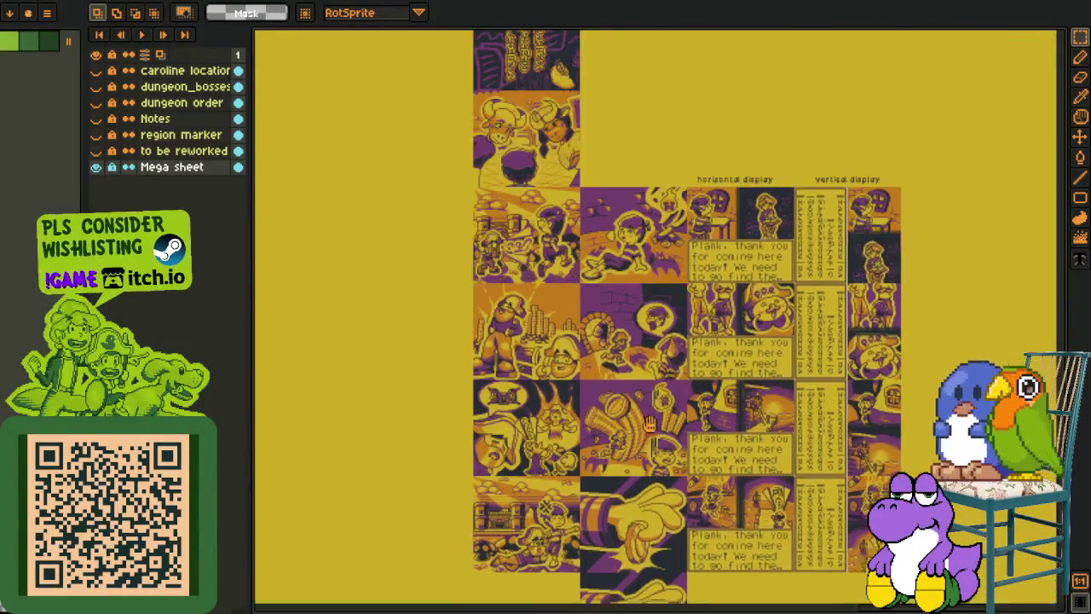
pyautogui.moveTo(649, 423)
pyautogui.mouseDown()
pyautogui.moveTo(614, 554)
pyautogui.moveTo(571, 339)
pyautogui.mouseUp()
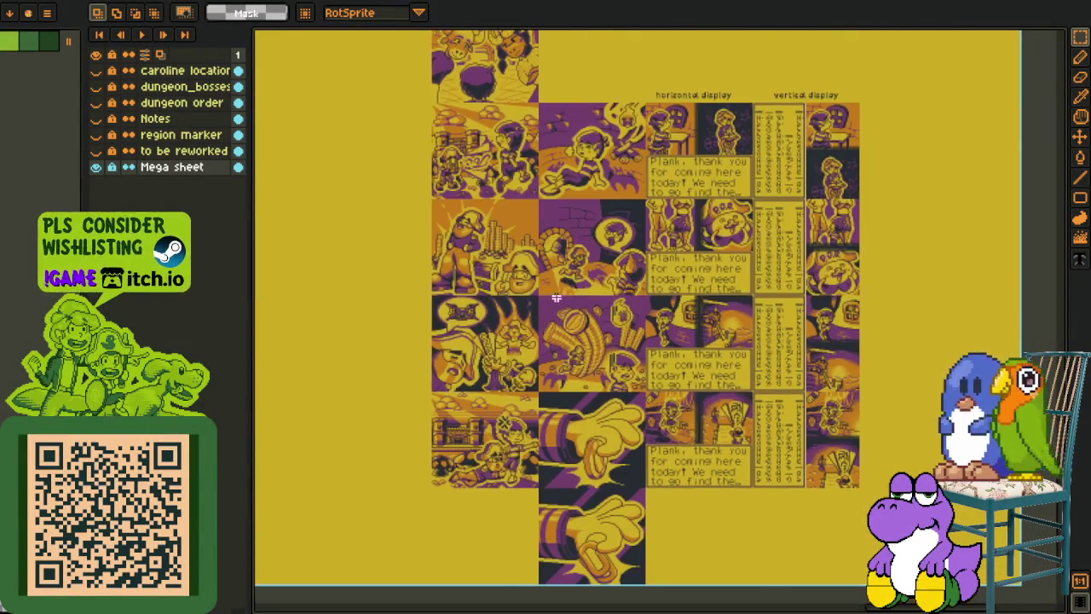
pyautogui.scroll(2, 556, 298)
pyautogui.moveTo(583, 268); pyautogui.dragTo(601, 391)
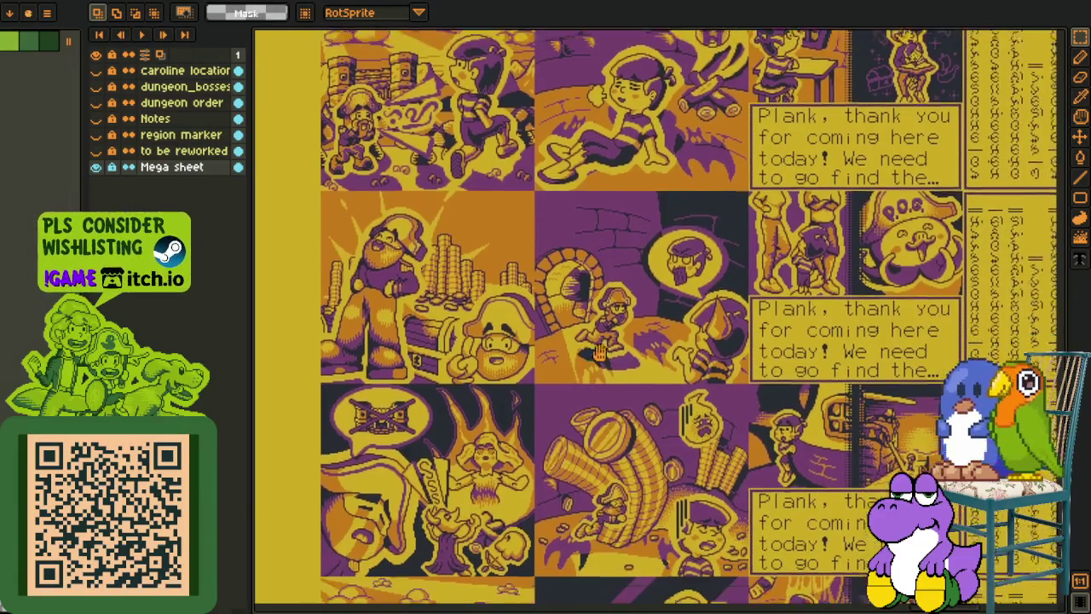
pyautogui.moveTo(601, 391); pyautogui.dragTo(684, 341)
pyautogui.scroll(-5, 684, 342)
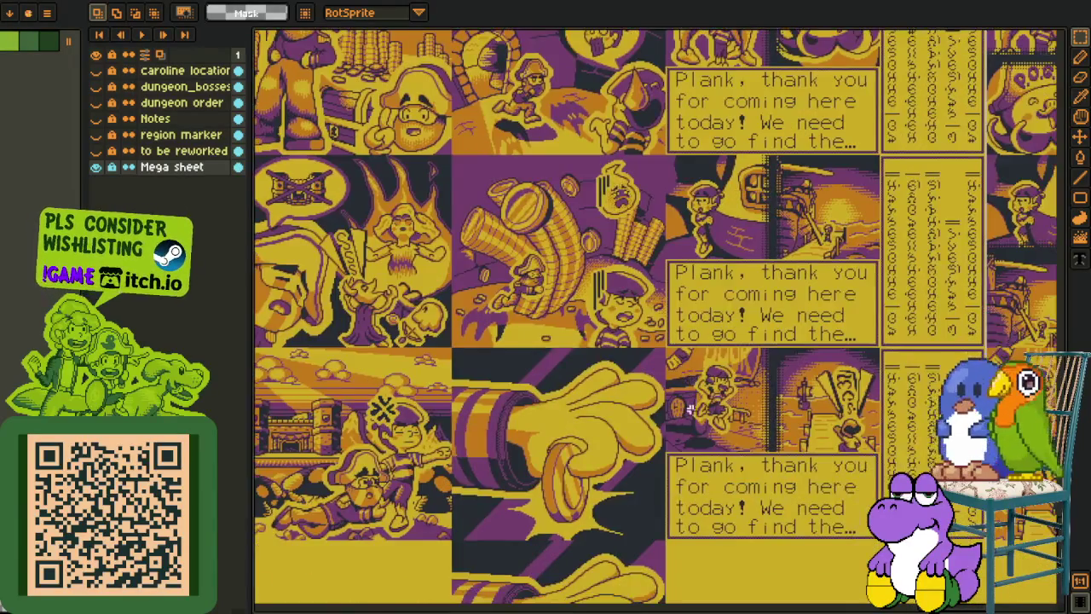
pyautogui.scroll(1, 735, 386)
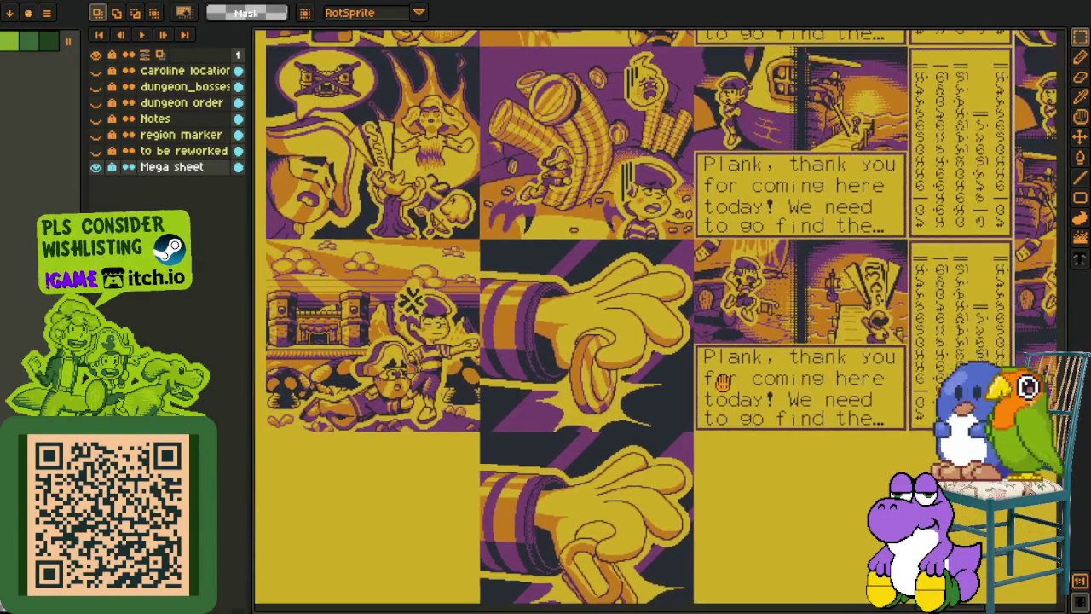
pyautogui.scroll(-3, 723, 380)
pyautogui.scroll(5, 677, 304)
pyautogui.scroll(3, 597, 281)
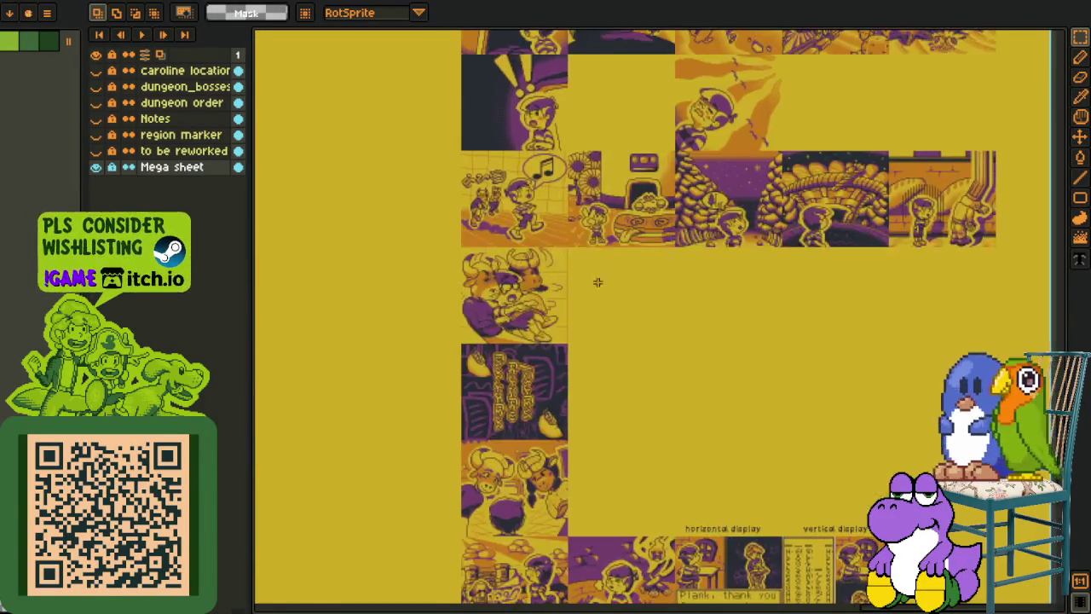
pyautogui.scroll(3, 681, 190)
pyautogui.scroll(3, 656, 219)
pyautogui.scroll(1, 632, 244)
pyautogui.scroll(1, 608, 271)
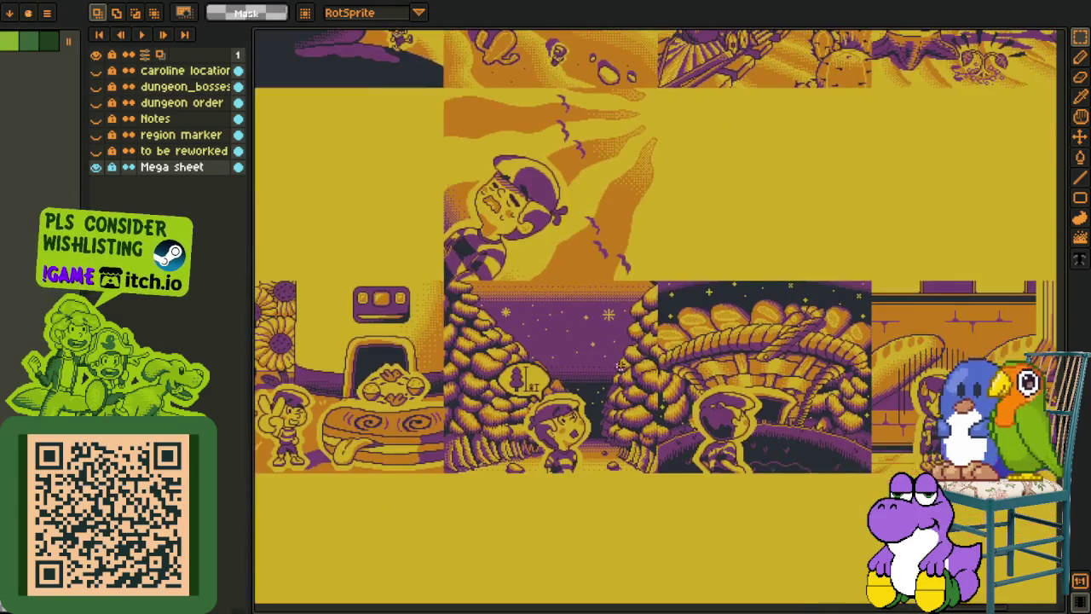
pyautogui.scroll(1, 584, 297)
pyautogui.scroll(1, 583, 297)
pyautogui.hscroll(3, 563, 264)
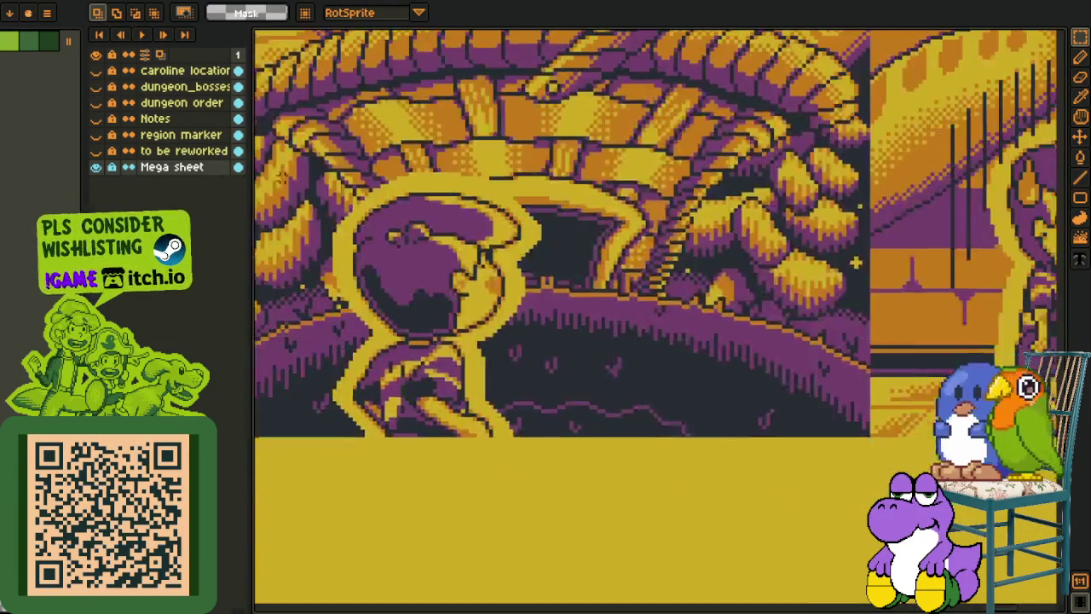
pyautogui.hscroll(3, 541, 239)
pyautogui.hscroll(2, 541, 239)
pyautogui.scroll(1, 579, 237)
pyautogui.scroll(-4, 631, 235)
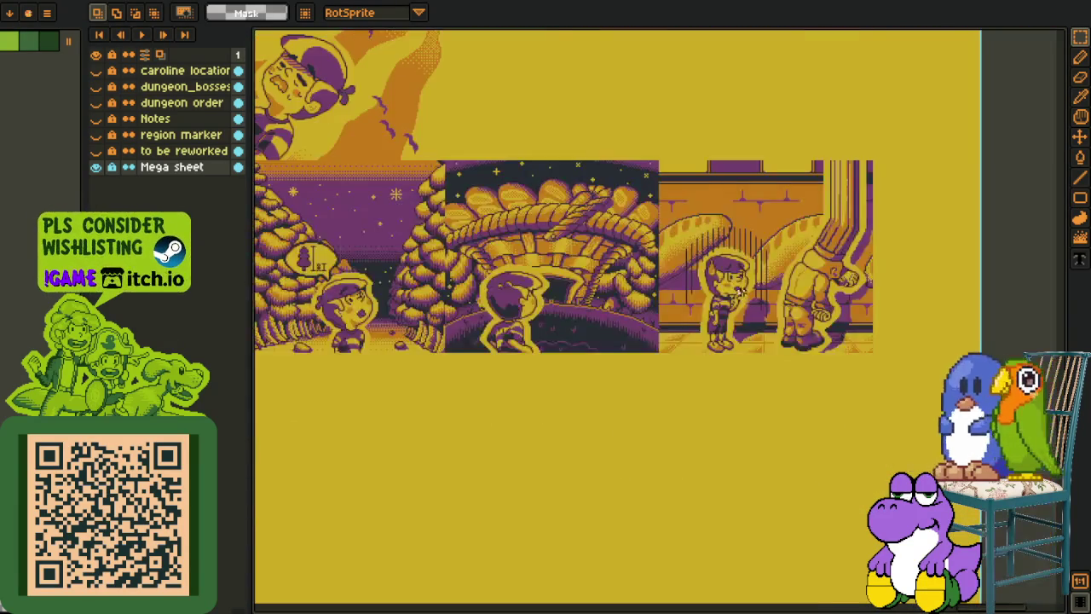
pyautogui.scroll(4, 705, 231)
pyautogui.scroll(-2, 706, 230)
pyautogui.scroll(-1, 585, 204)
pyautogui.scroll(-1, 596, 273)
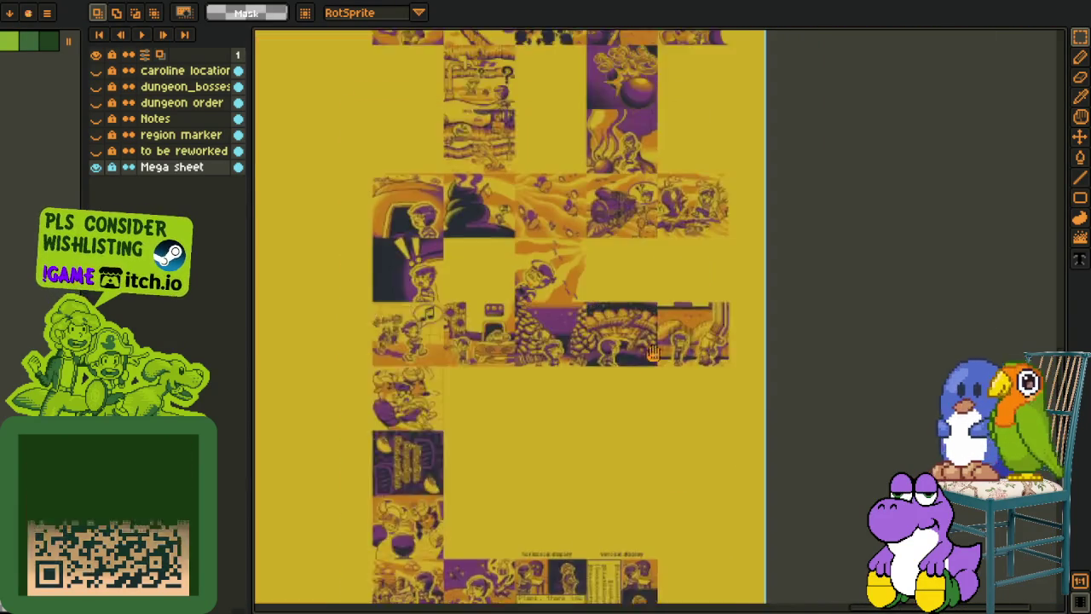
pyautogui.scroll(4, 607, 350)
pyautogui.scroll(2, 607, 350)
pyautogui.scroll(1, 596, 341)
pyautogui.scroll(-2, 545, 324)
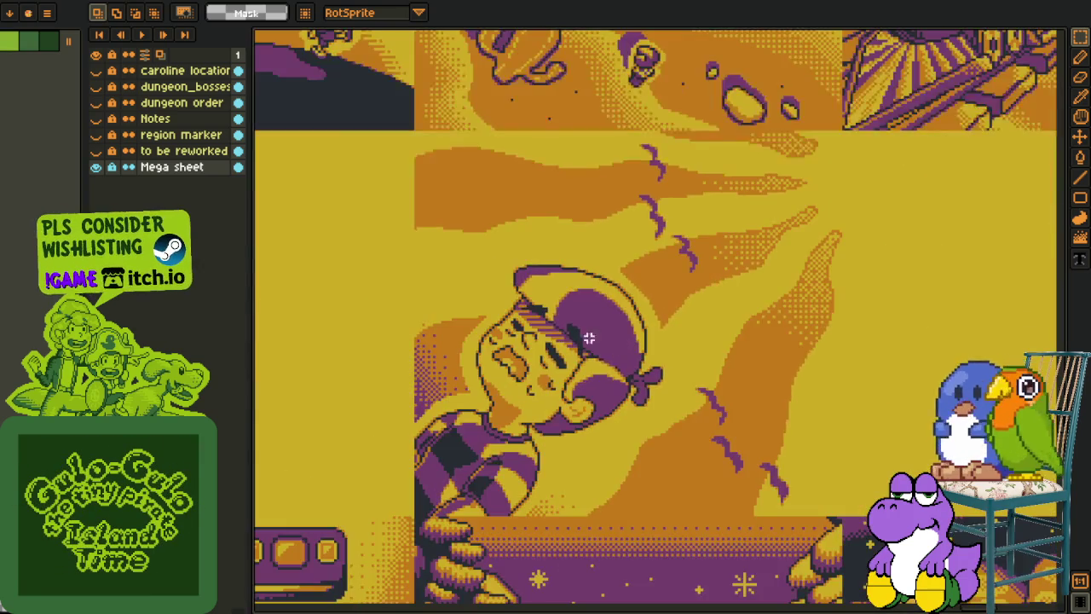
pyautogui.scroll(-2, 488, 297)
pyautogui.moveTo(487, 297); pyautogui.dragTo(546, 358)
pyautogui.scroll(3, 579, 273)
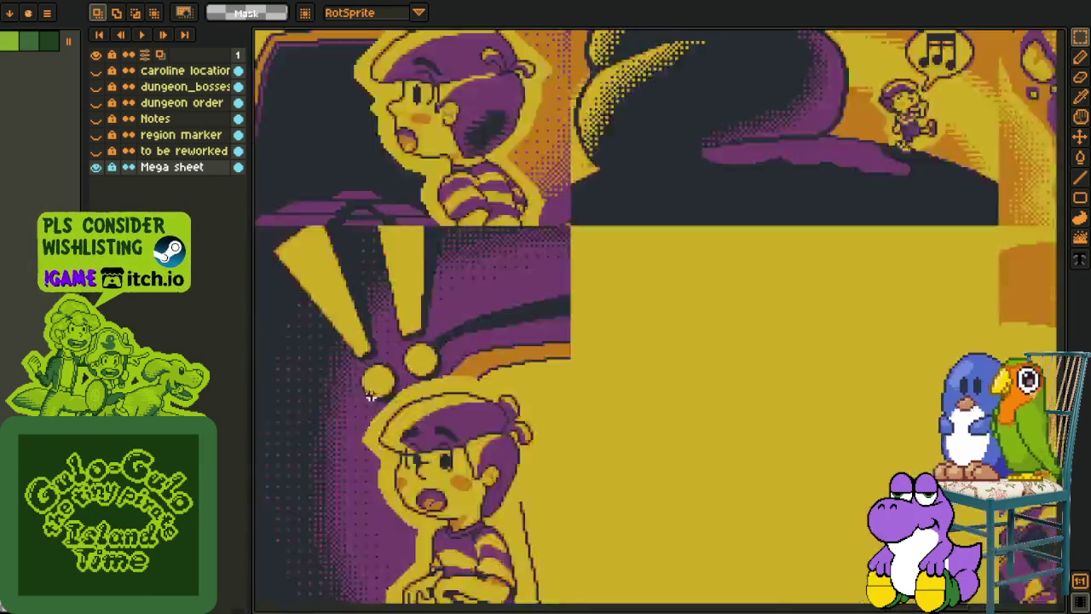
pyautogui.scroll(1, 605, 248)
pyautogui.scroll(-1, 738, 263)
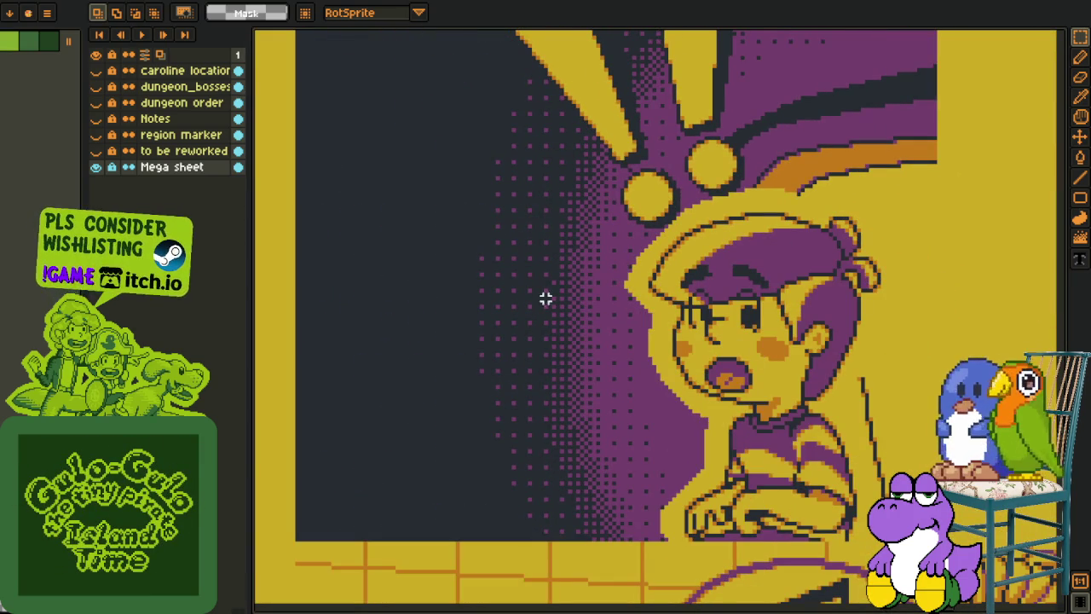
pyautogui.moveTo(313, 254); pyautogui.dragTo(440, 399)
pyautogui.moveTo(621, 232); pyautogui.dragTo(869, 455)
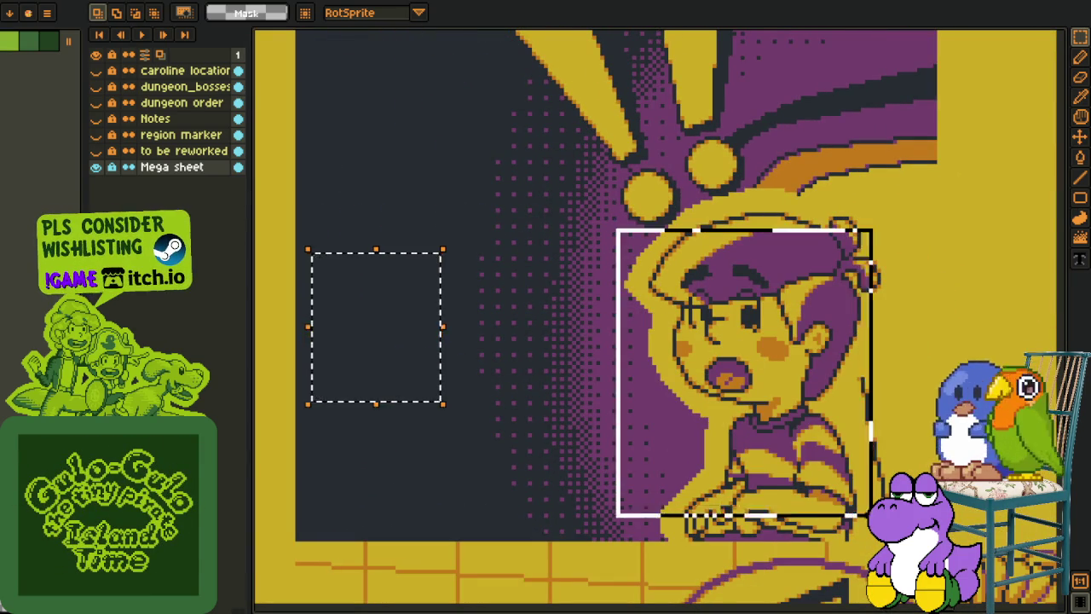
pyautogui.hotkey('ctrl', 'd')
pyautogui.scroll(-2, 927, 279)
pyautogui.scroll(1, 853, 341)
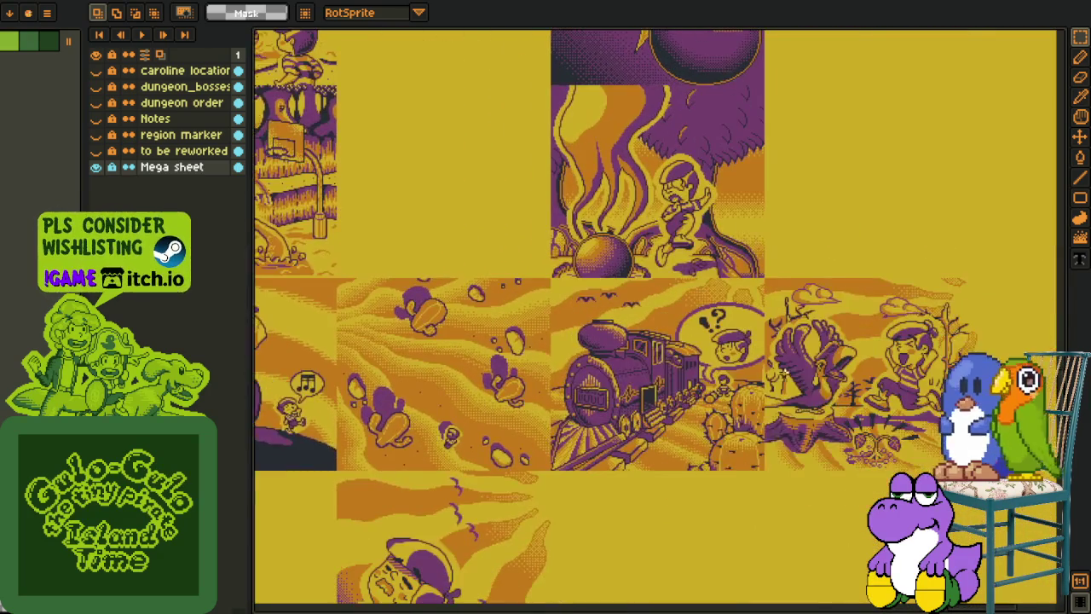
pyautogui.moveTo(843, 383)
pyautogui.mouseDown()
pyautogui.moveTo(758, 394)
pyautogui.moveTo(810, 473)
pyautogui.moveTo(706, 430)
pyautogui.mouseUp()
pyautogui.scroll(-2, 814, 480)
pyautogui.scroll(-2, 812, 481)
pyautogui.scroll(1, 812, 482)
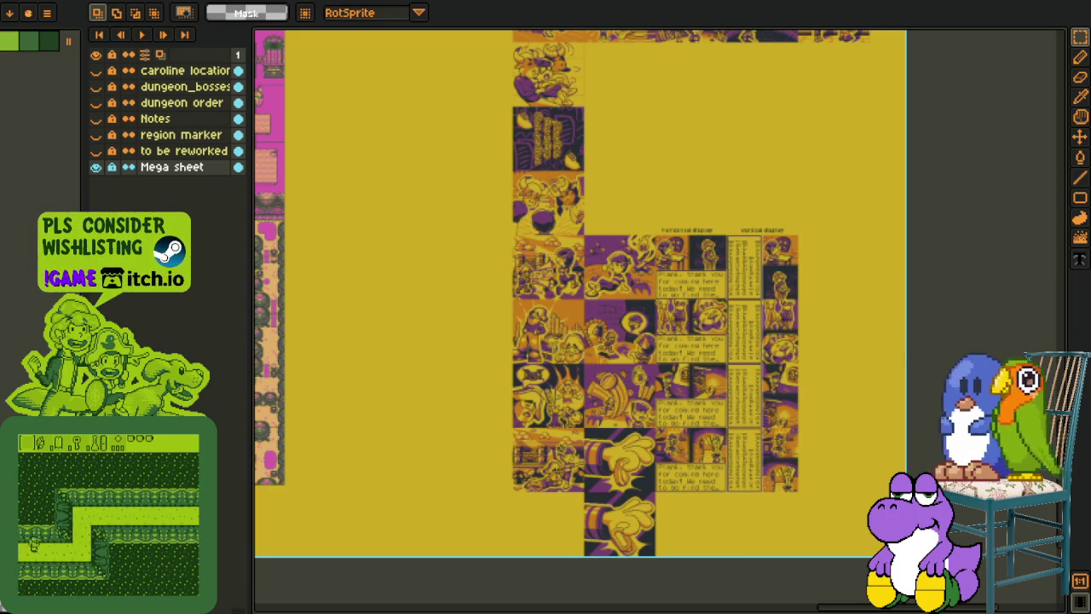
pyautogui.scroll(1, 679, 450)
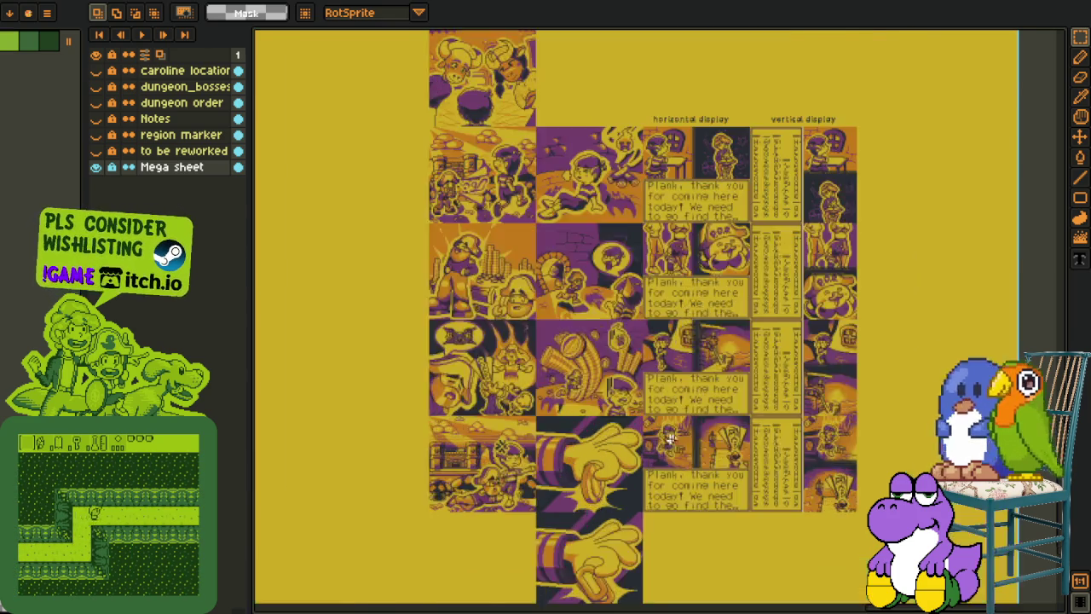
pyautogui.scroll(1, 691, 426)
pyautogui.scroll(1, 707, 383)
pyautogui.scroll(-2, 719, 365)
pyautogui.scroll(1, 690, 371)
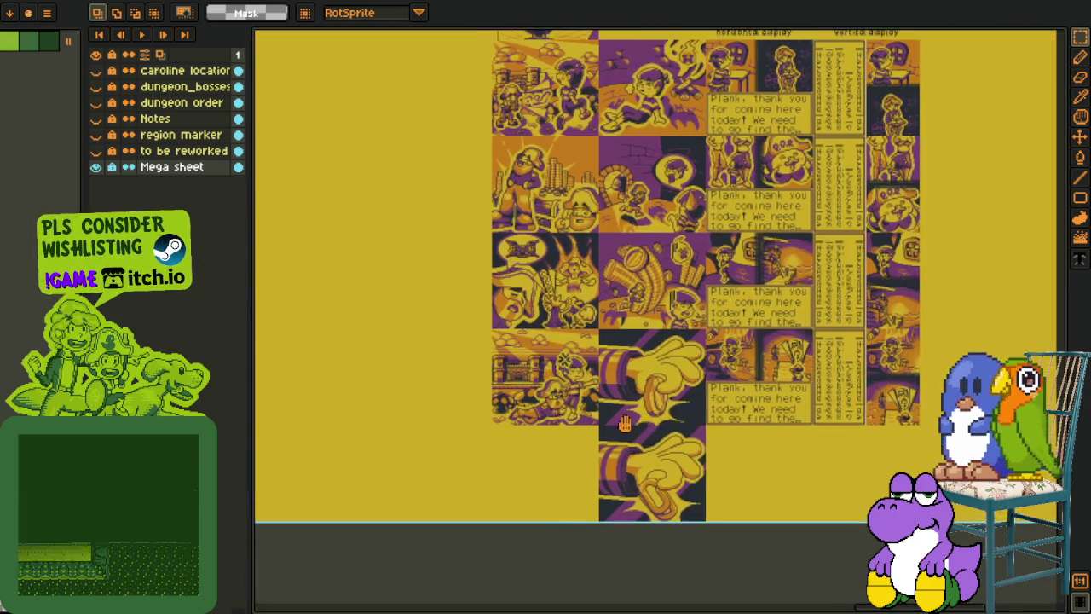
pyautogui.scroll(1, 631, 382)
pyautogui.scroll(1, 562, 397)
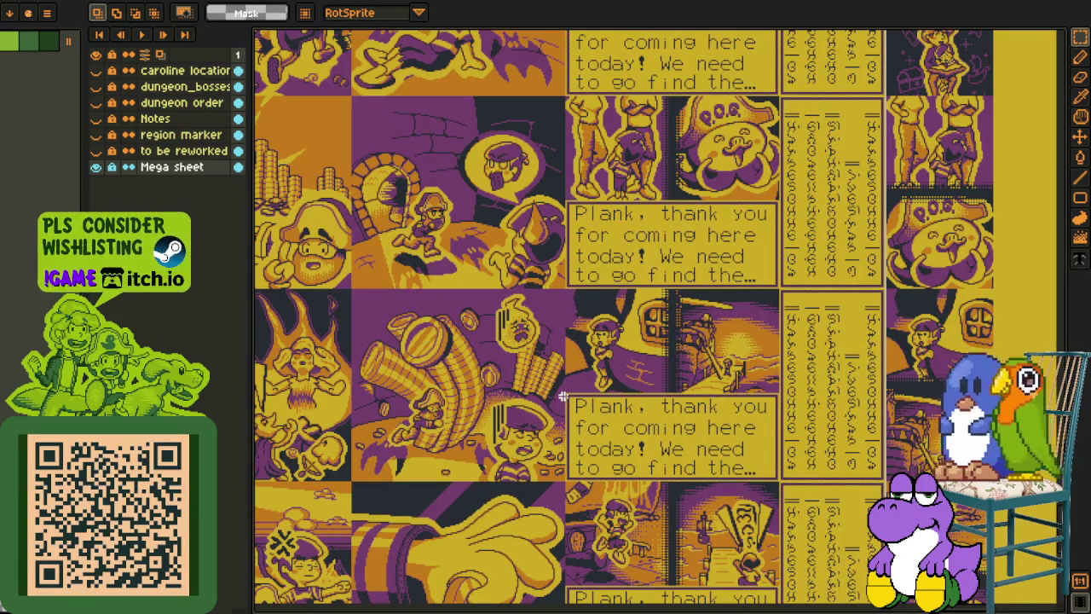
pyautogui.scroll(-1, 564, 413)
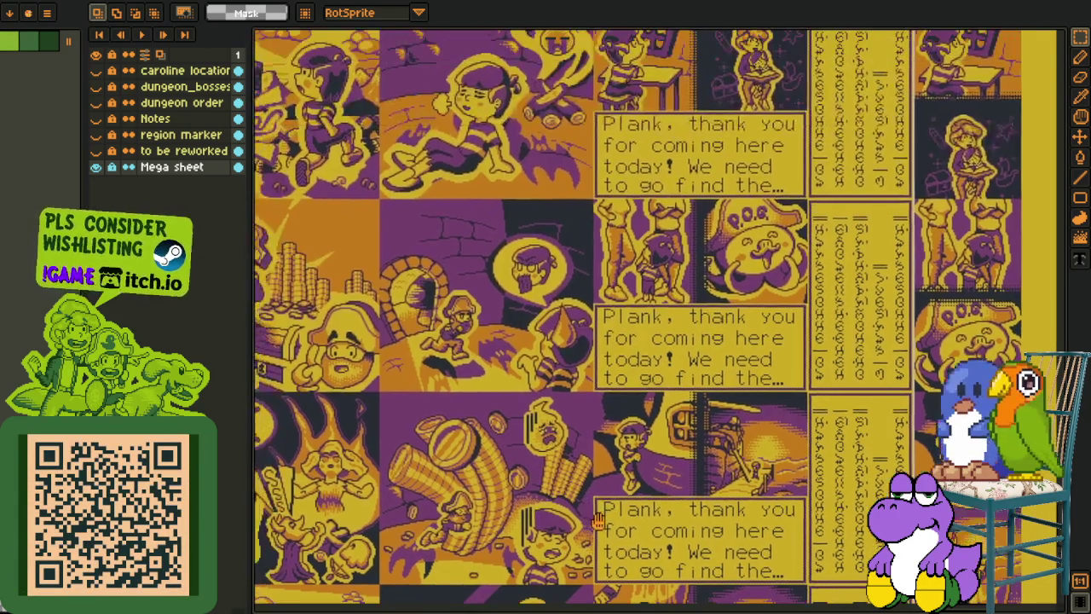
pyautogui.scroll(-1, 564, 413)
pyautogui.scroll(1, 460, 360)
pyautogui.scroll(1, 461, 359)
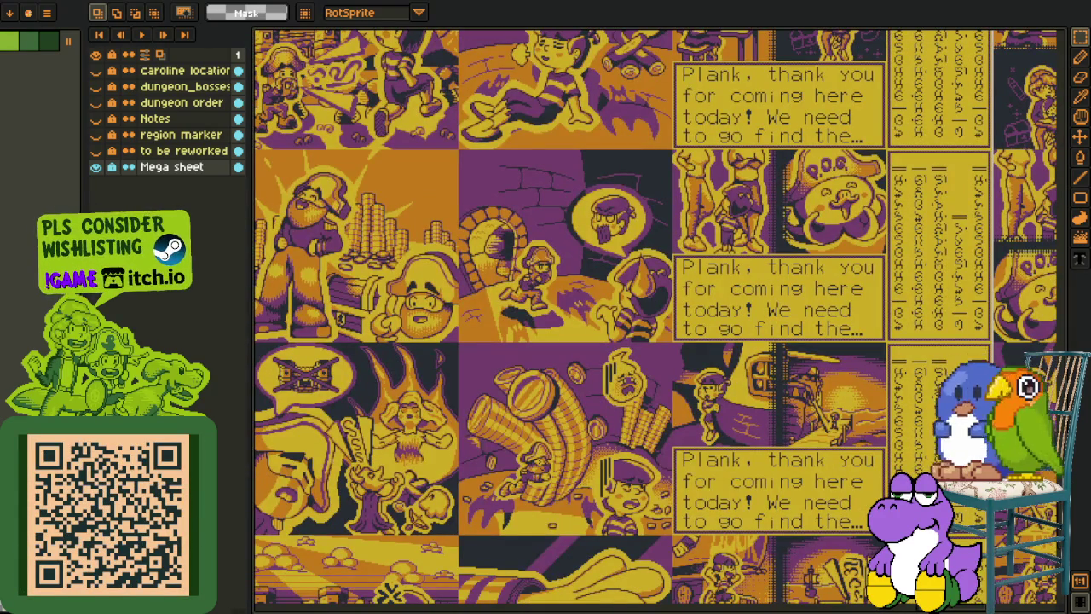